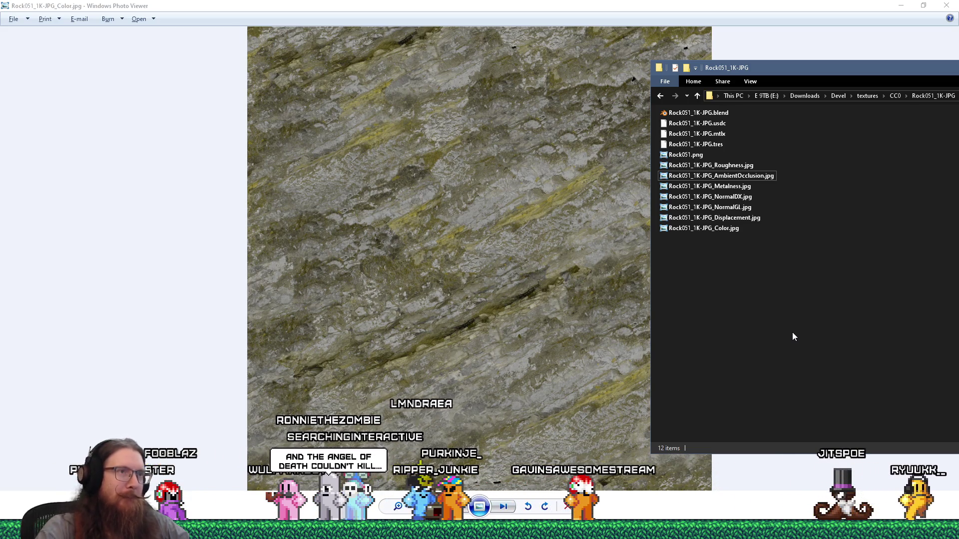
In e:\projects\kook\assets\textures\rock, create a rock051 folder and paste the four Rock051 JPGs into it
key(super+r)
text(e:\p)
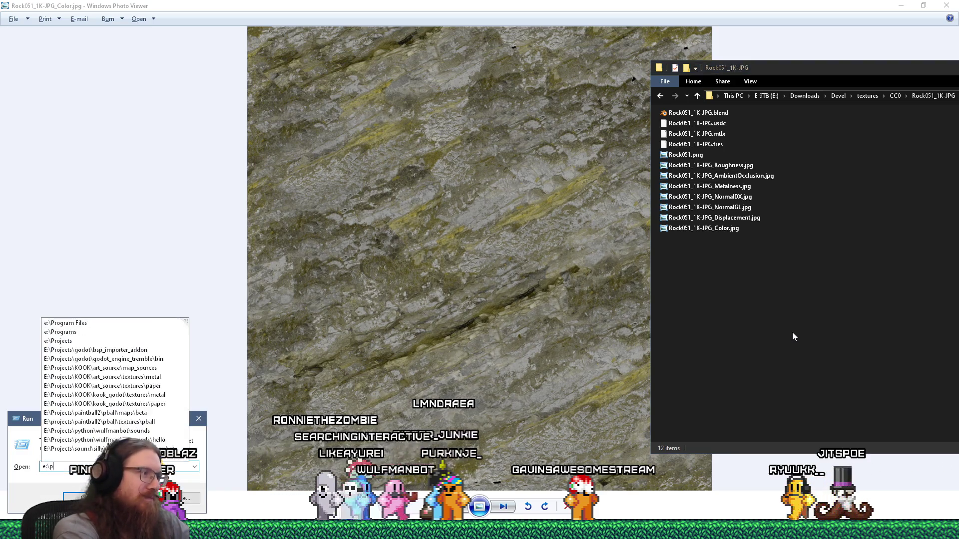
text(rojects\kook\a)
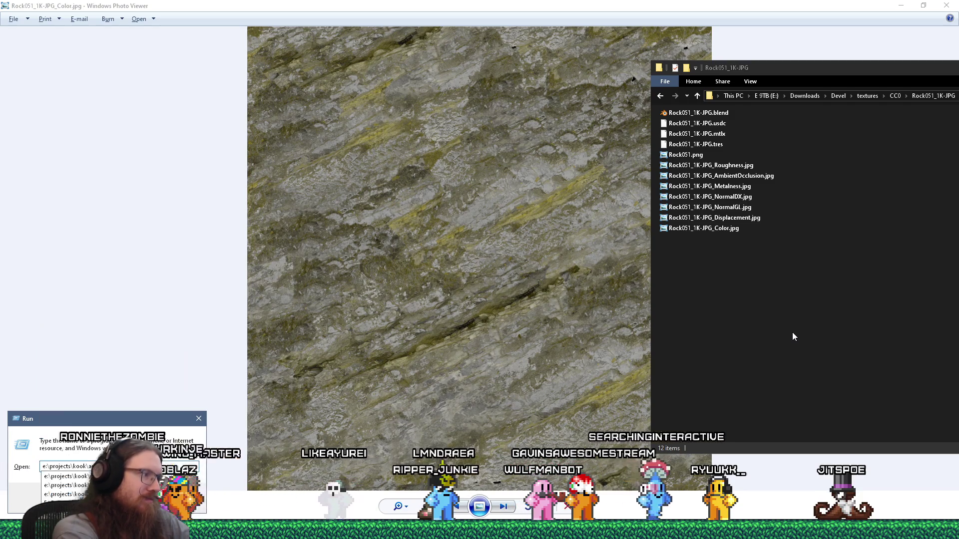
text(ssets\textures\)
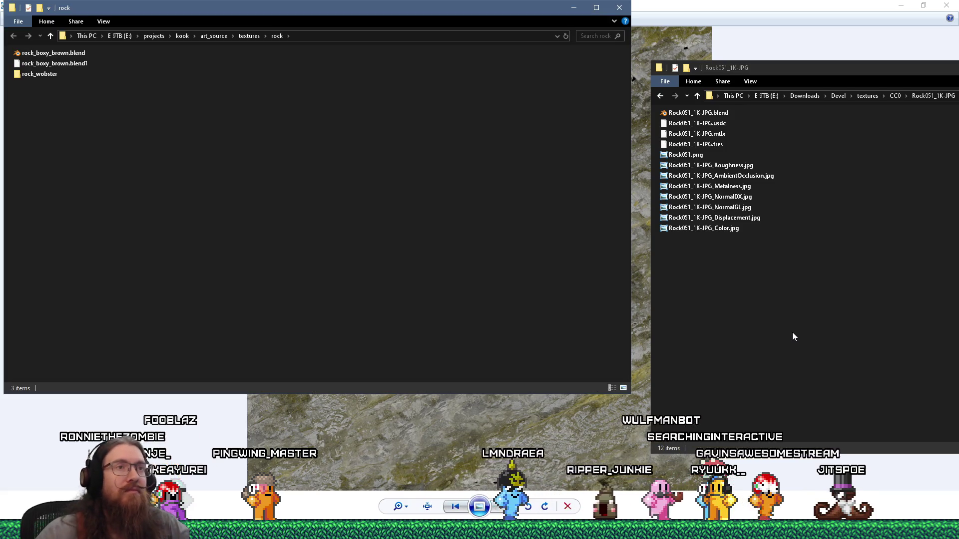
right_click(280, 173)
mouse_move(323, 385)
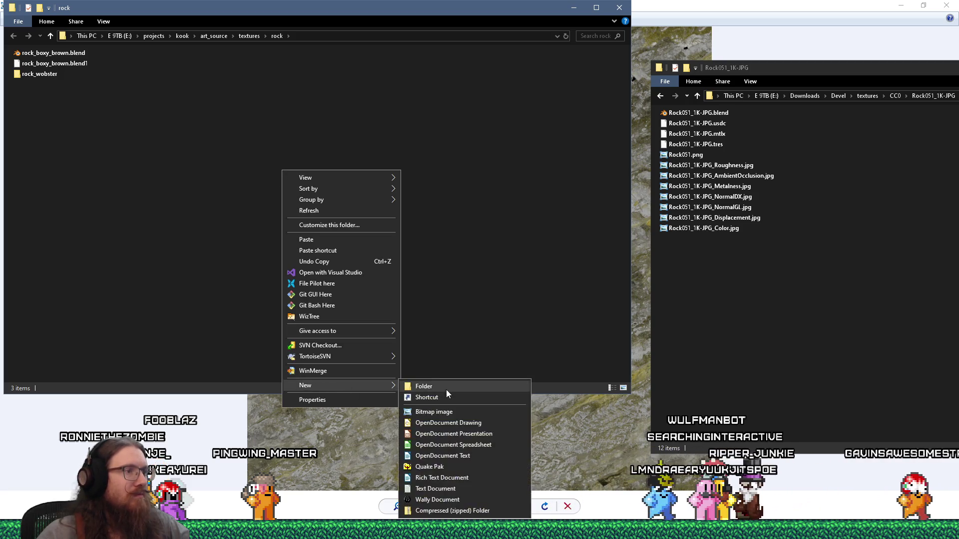
click(446, 390)
text(k)
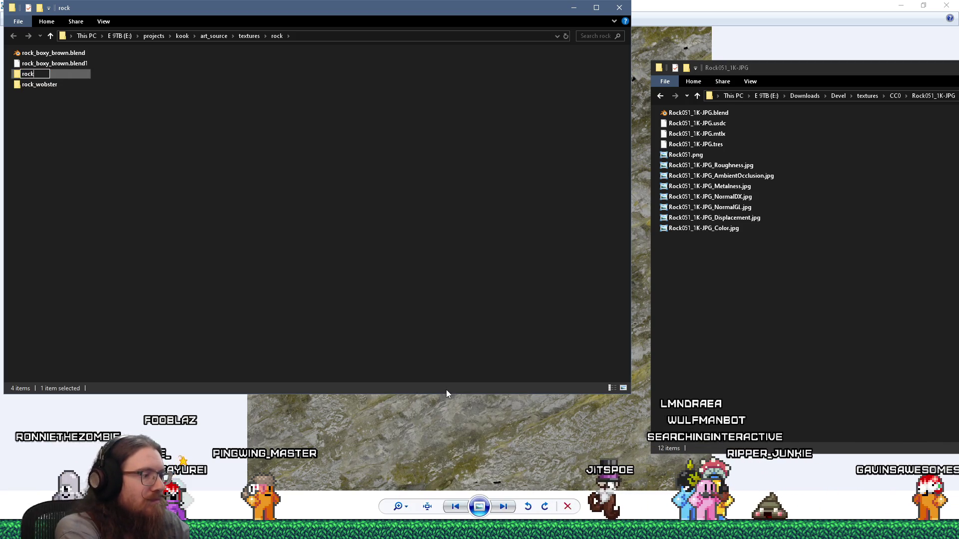
text(051)
key(Return)
key(Return)
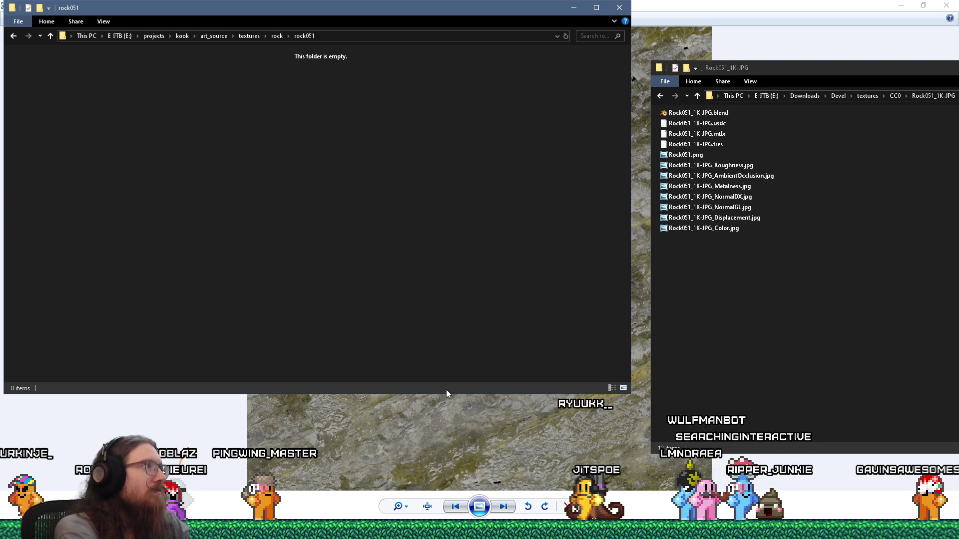
key(ctrl+v)
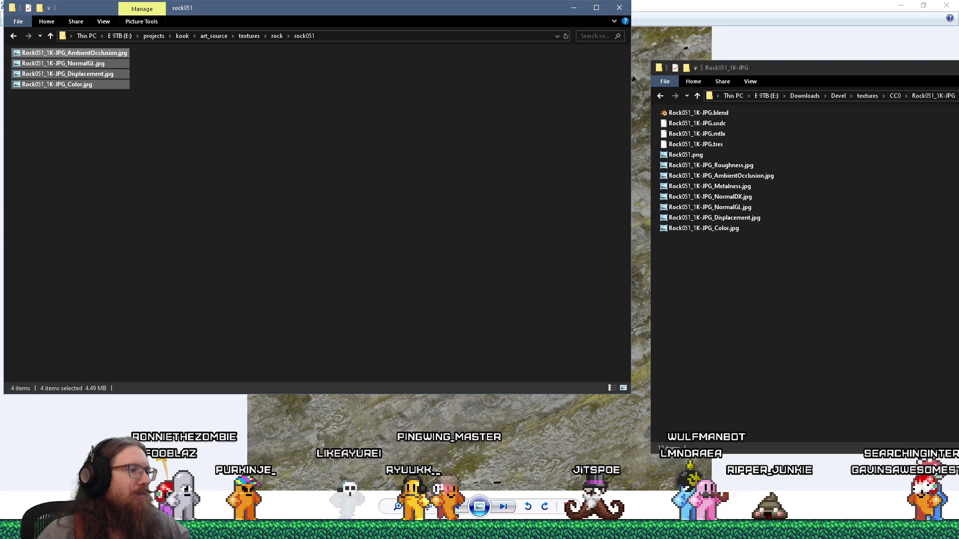
Open Rock051_1K-JPG_Color.jpg in Krita as a new document
click(279, 499)
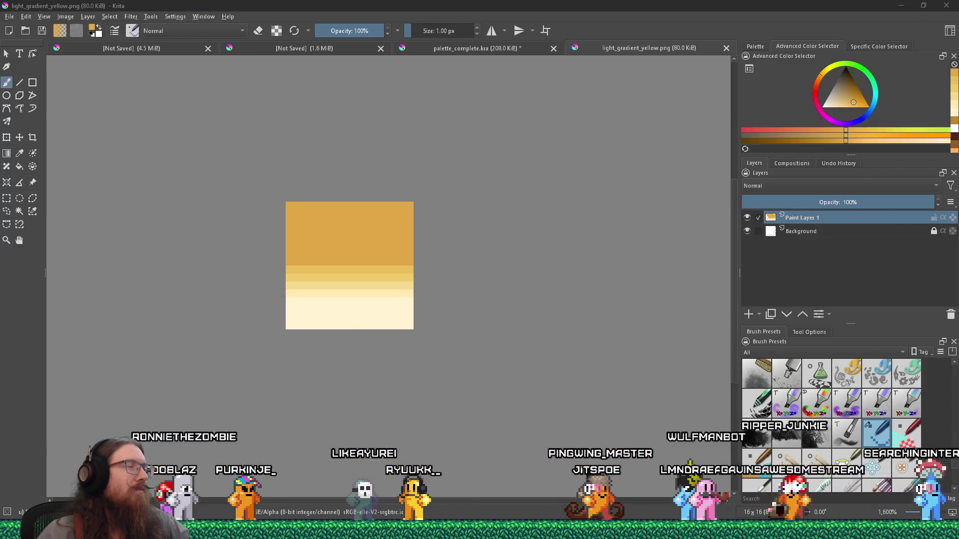
key(alt+Tab)
drag(101, 88, 391, 420)
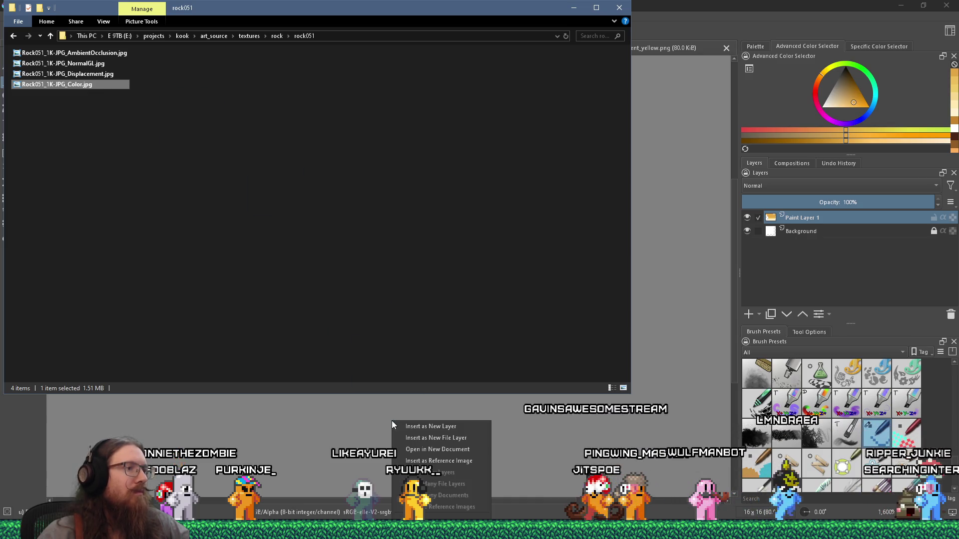
click(454, 448)
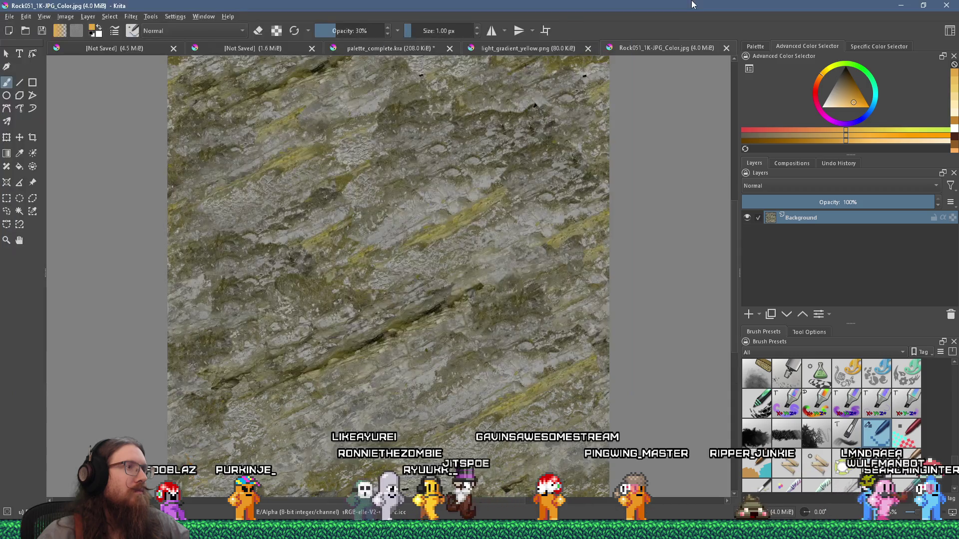
Insert the AmbientOcclusion texture as a new layer above Background
key(alt+Tab)
drag(93, 56, 329, 420)
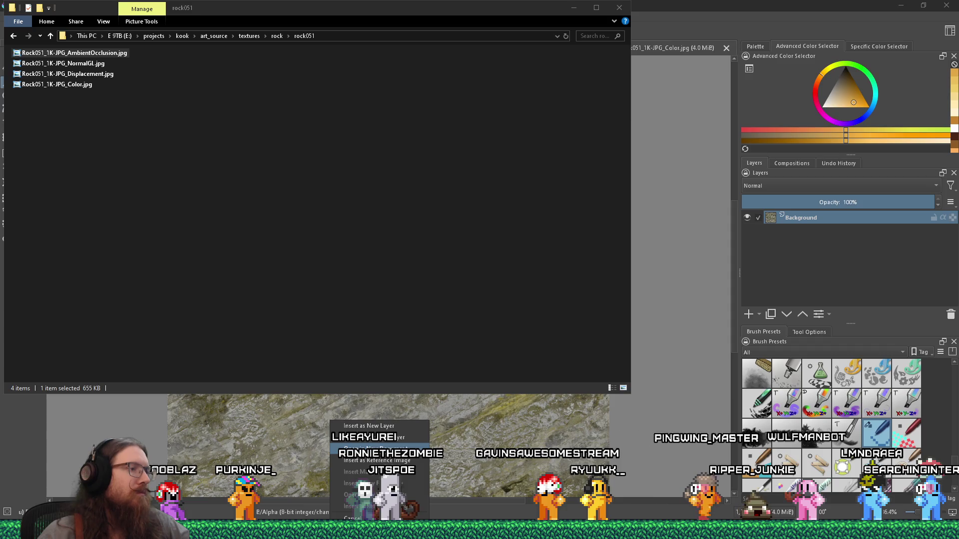
click(415, 429)
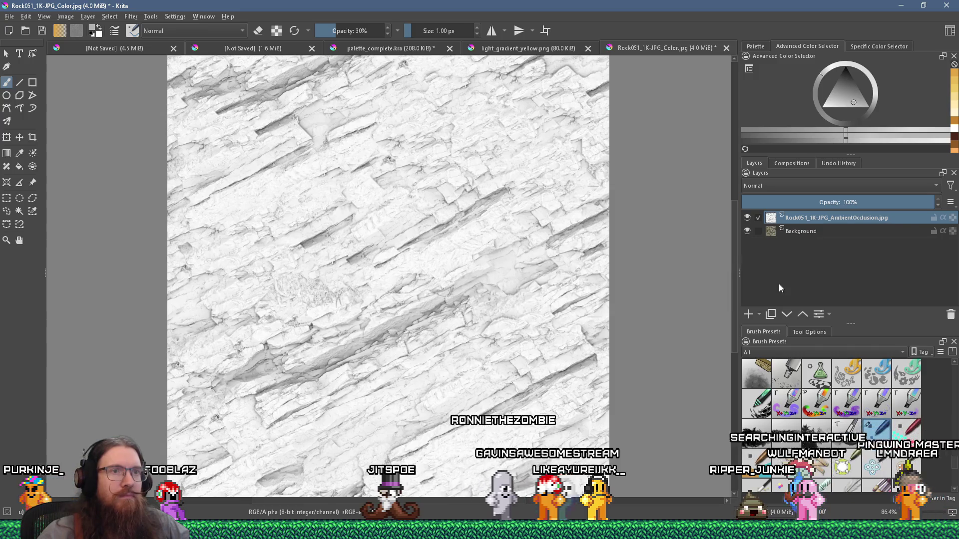
Set the AmbientOcclusion layer to Multiply blending, toggling its visibility to compare
click(798, 186)
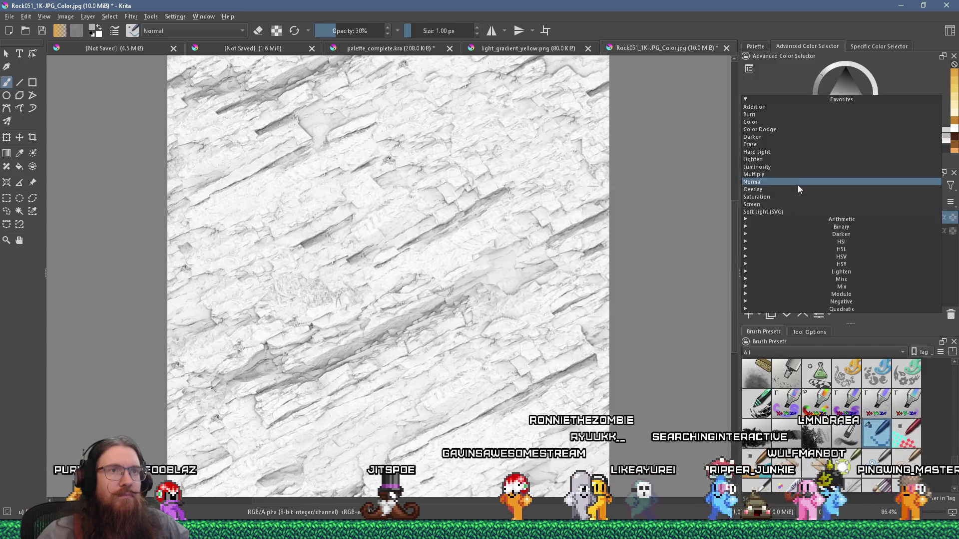
click(760, 175)
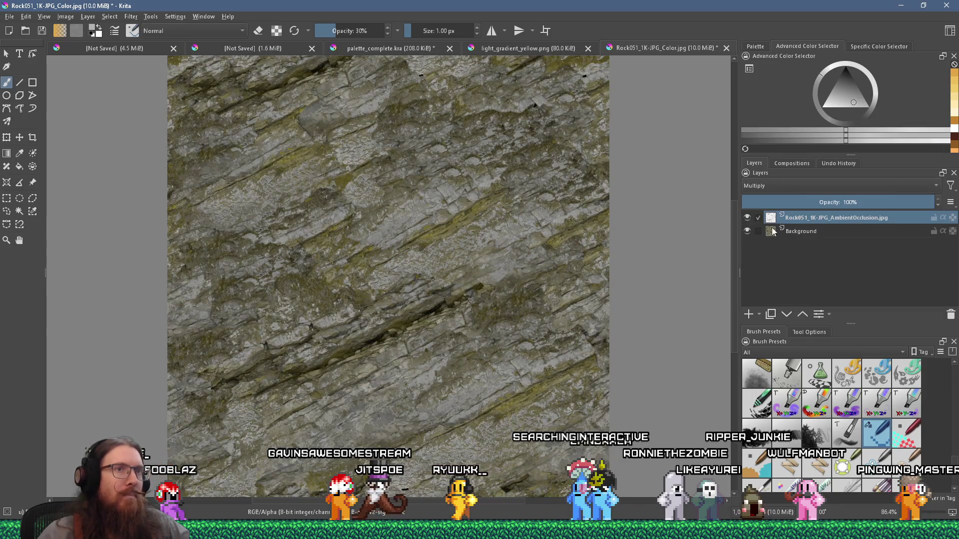
click(746, 218)
click(747, 219)
click(747, 219)
click(746, 219)
click(747, 219)
click(747, 218)
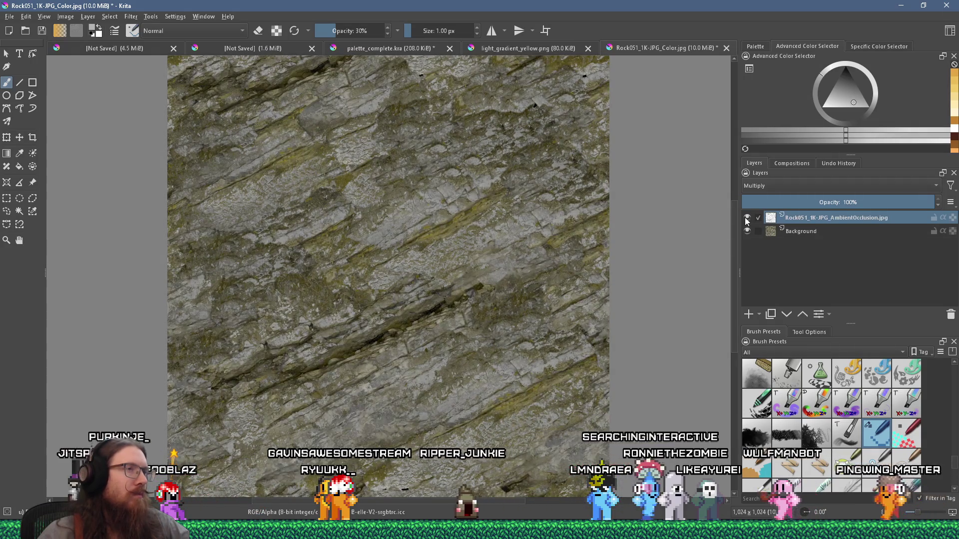
scroll(374, 299, up, 4)
scroll(374, 300, down, 4)
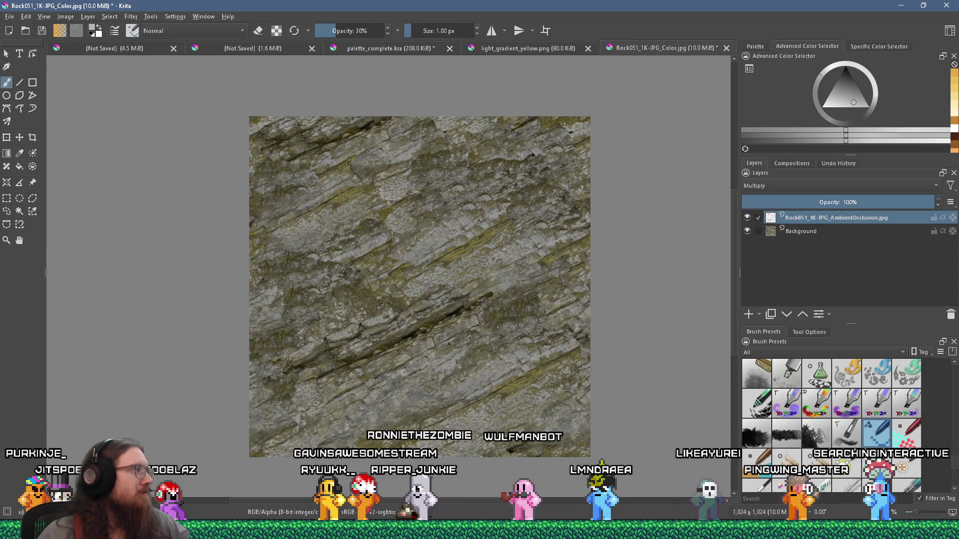
Scale the whole image to 512 px
click(65, 17)
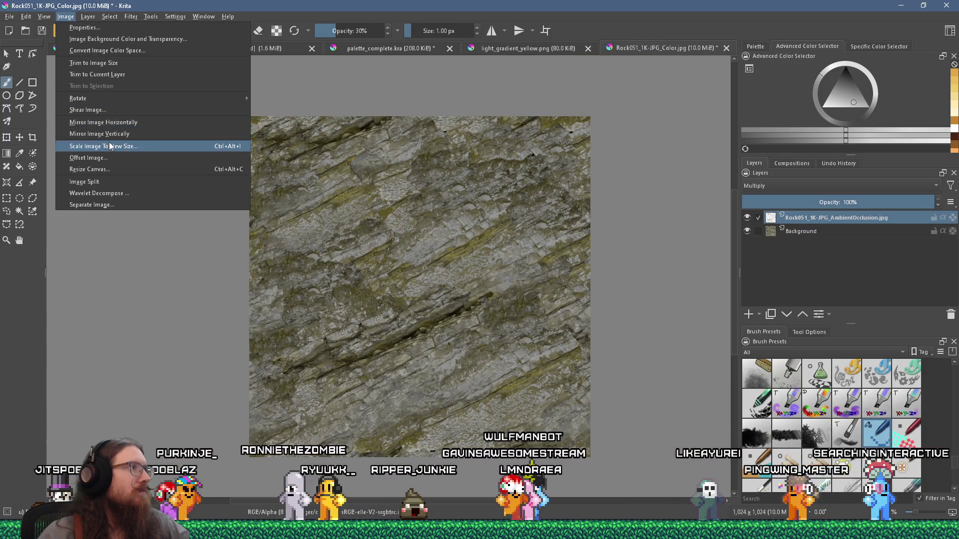
click(109, 143)
text(512)
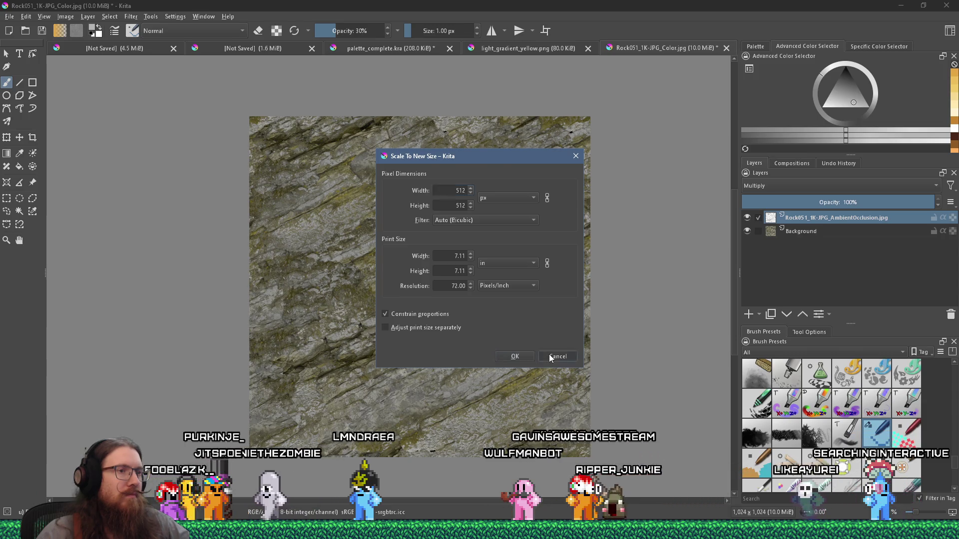
click(512, 356)
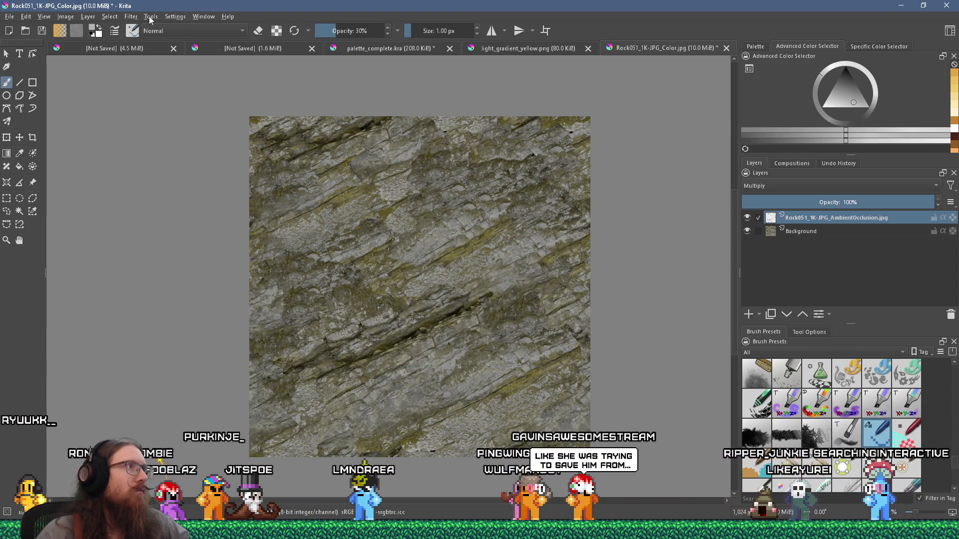
Merge the AmbientOcclusion layer down into Background, confirming the metadata merge strategy
click(109, 17)
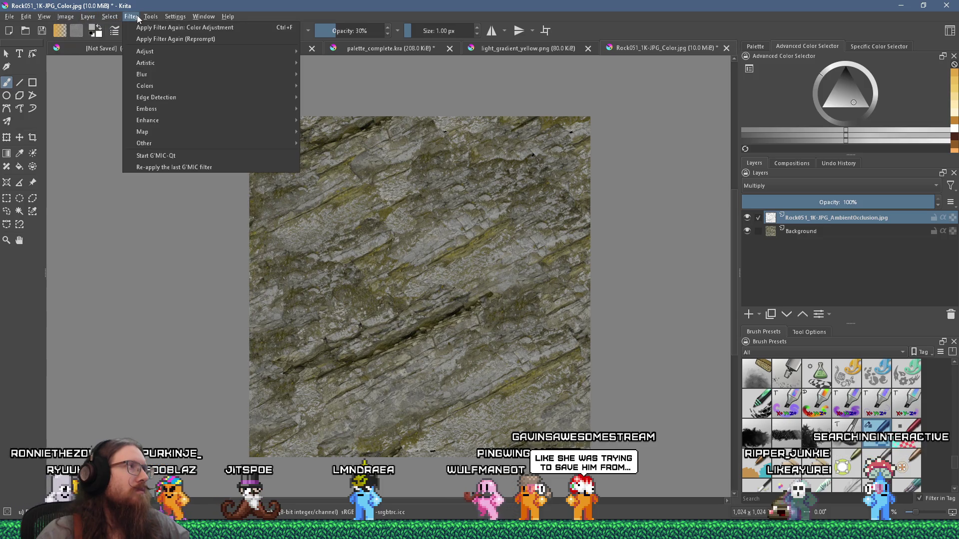
click(131, 17)
click(99, 19)
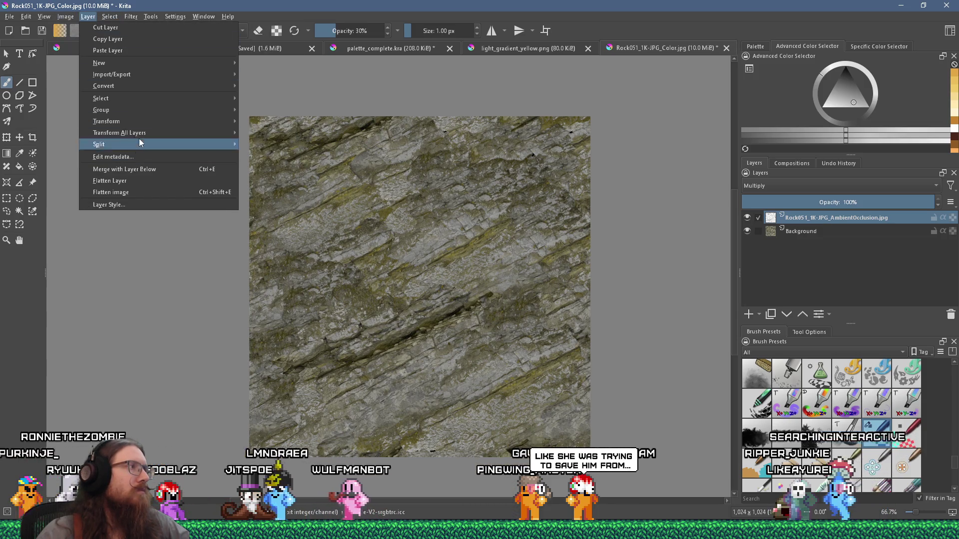
click(165, 169)
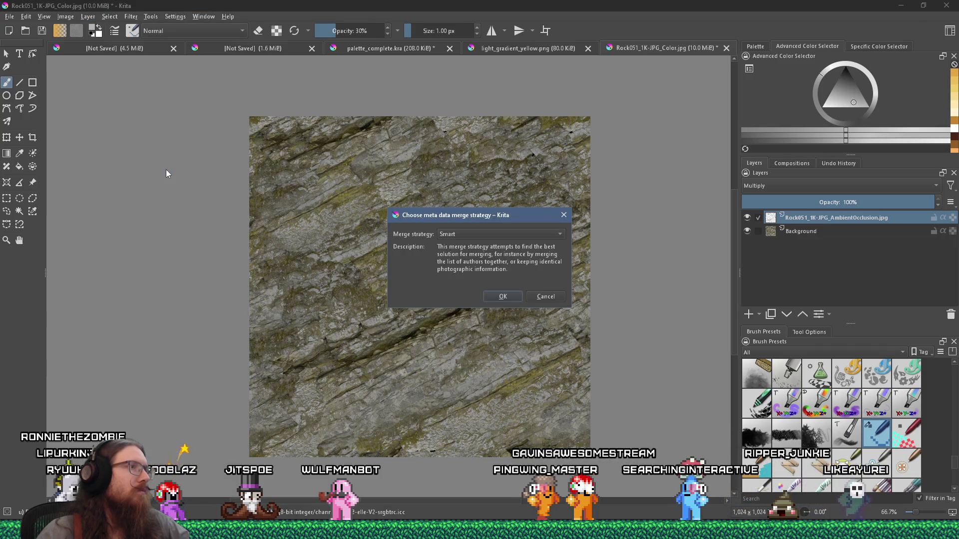
click(501, 296)
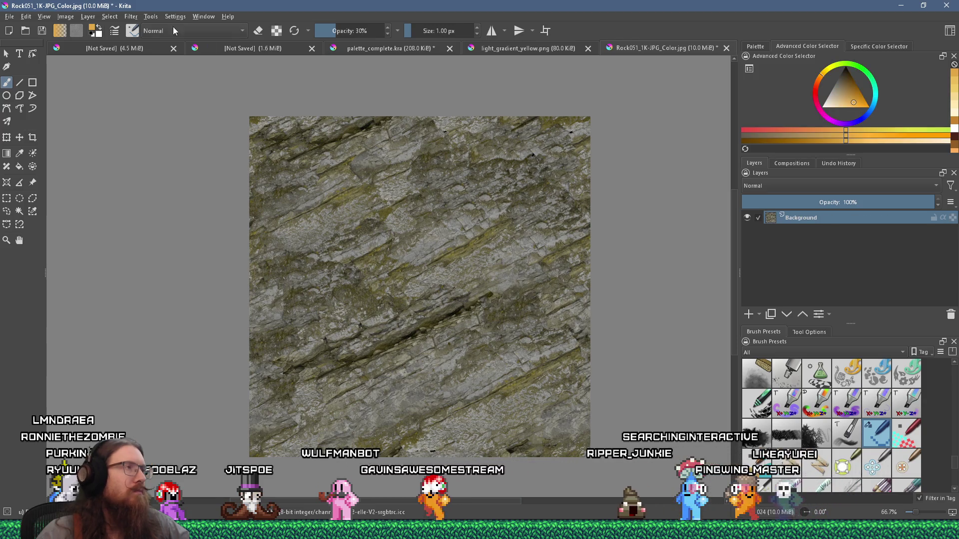
click(130, 16)
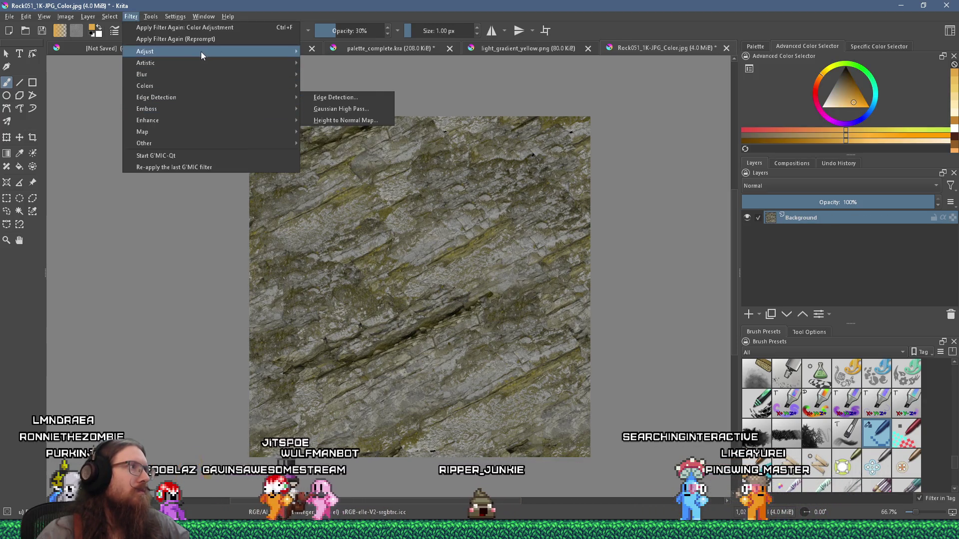
Sharpen the texture with Unsharp Mask at radius 2.55 and amount 1.62, comparing with preview off
mouse_move(200, 51)
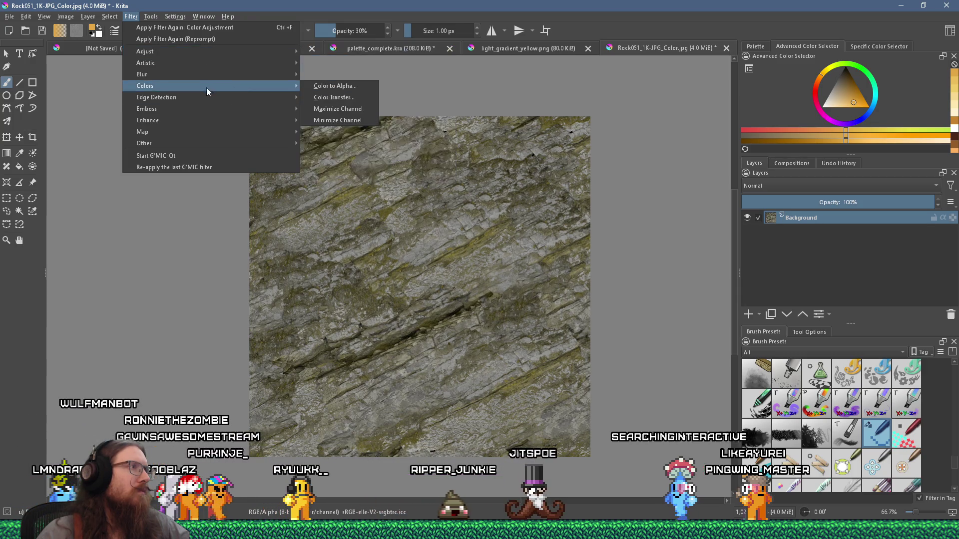
mouse_move(288, 120)
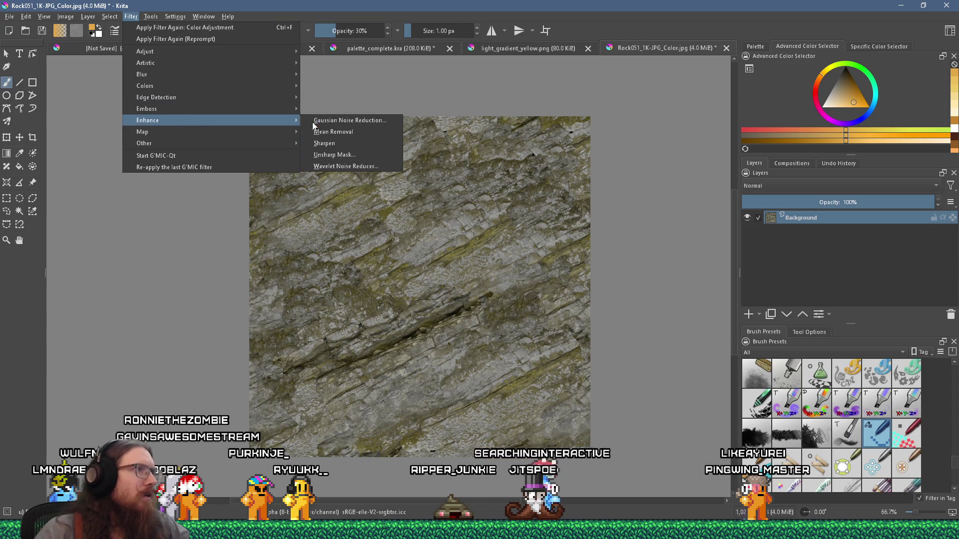
click(368, 157)
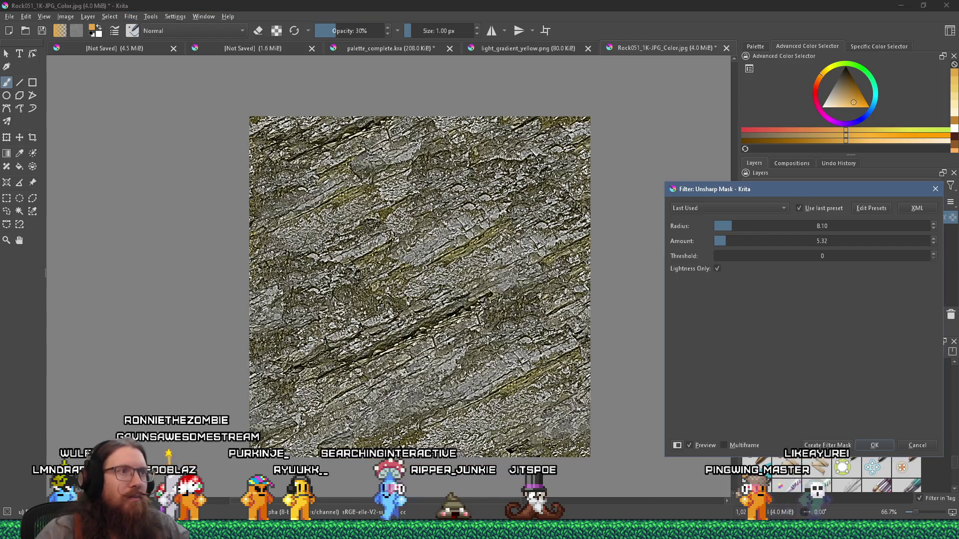
scroll(459, 286, up, 1)
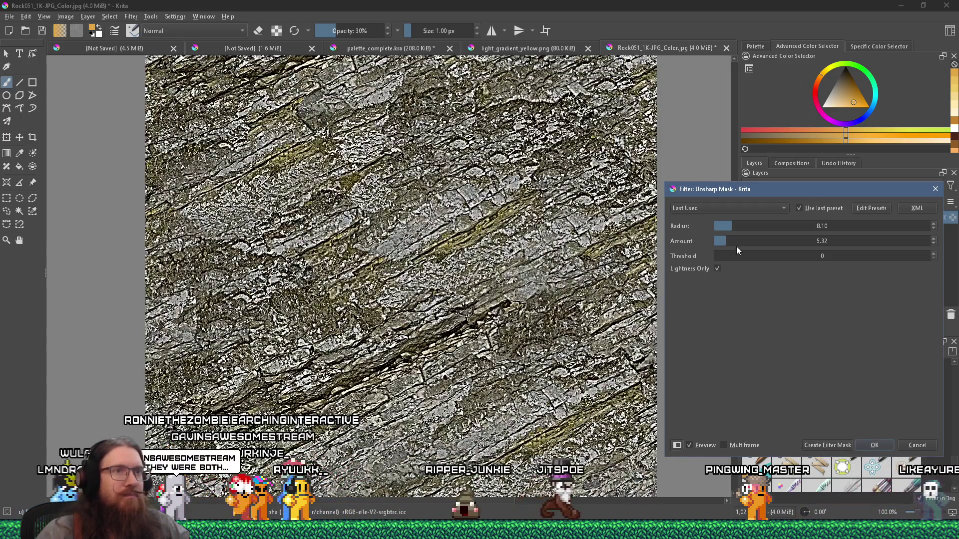
drag(722, 228, 718, 241)
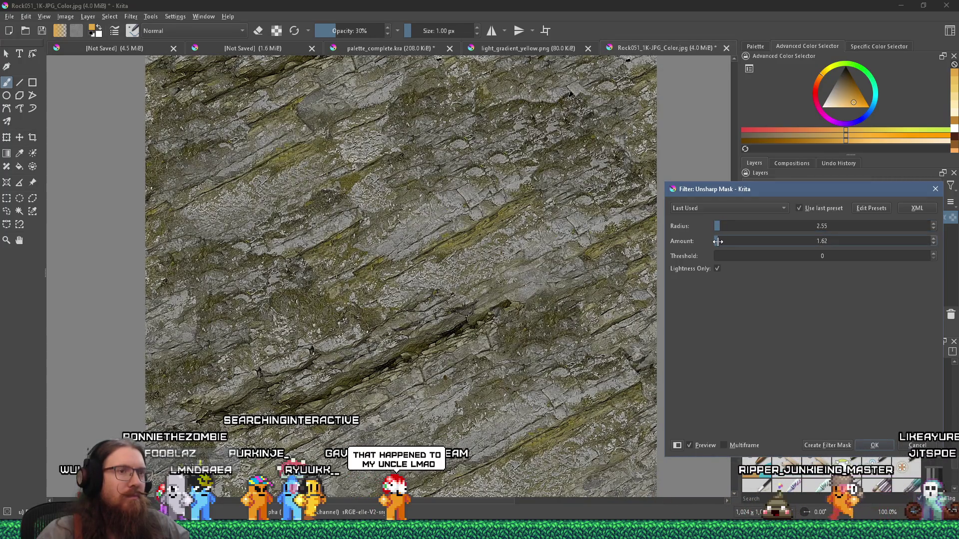
click(690, 446)
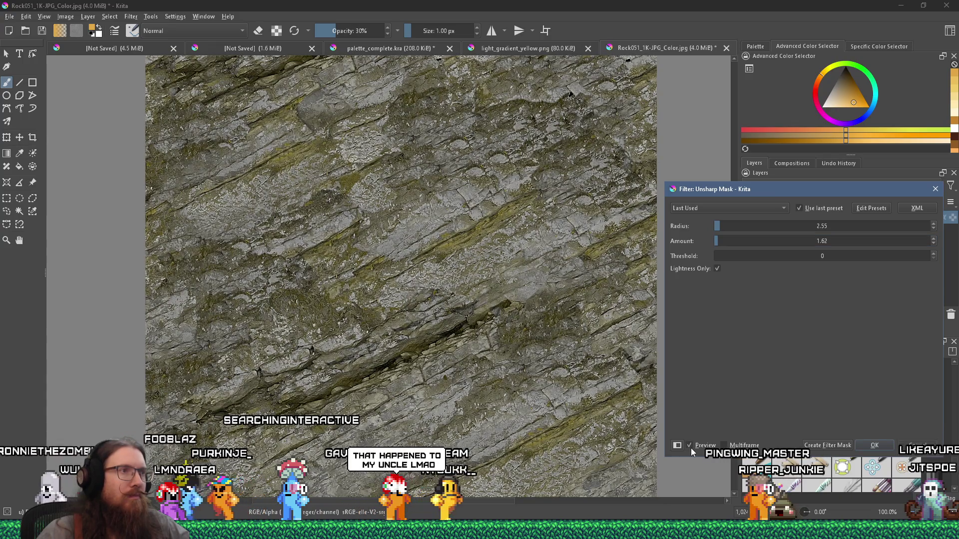
click(690, 446)
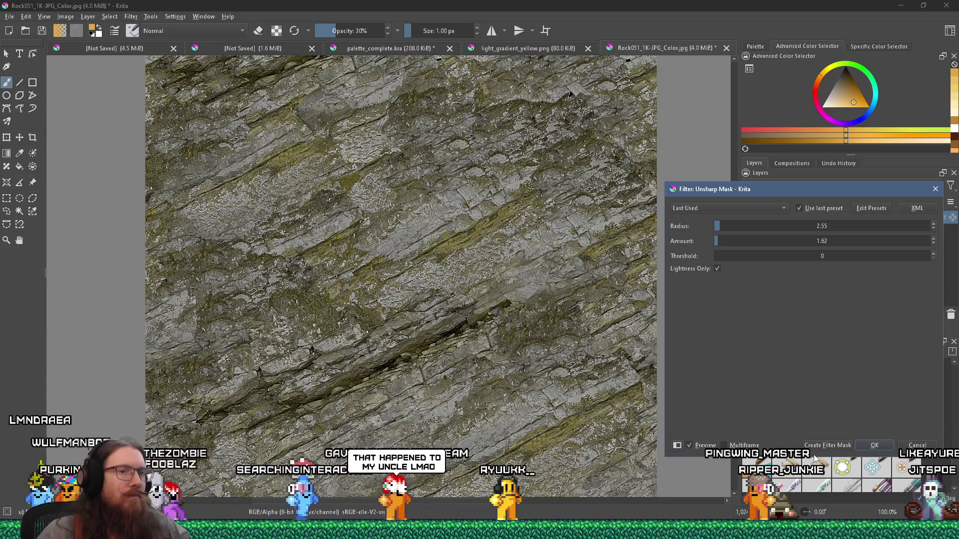
click(874, 446)
scroll(550, 365, down, 1)
scroll(549, 365, up, 4)
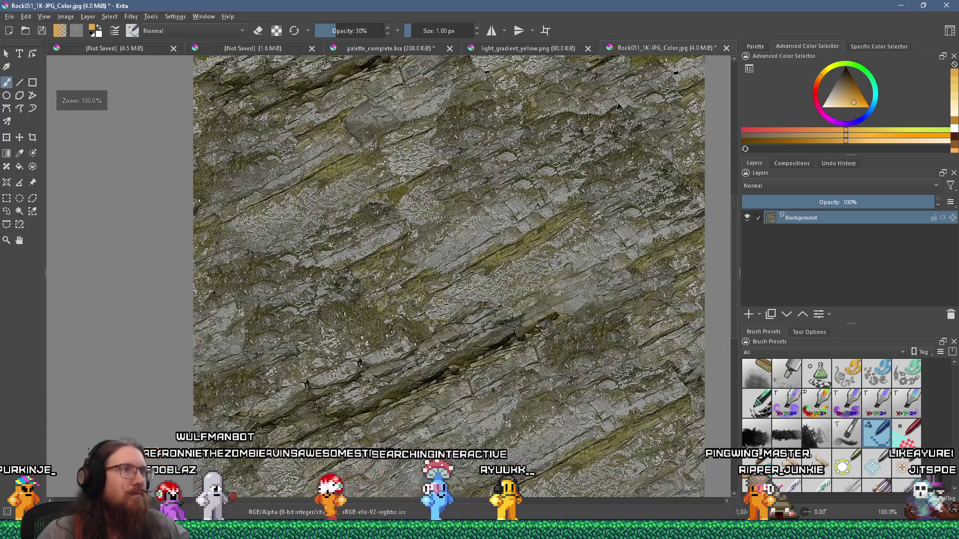
Scale the sharpened colour texture from 1024 down to 512 × 512 px
scroll(272, 275, down, 2)
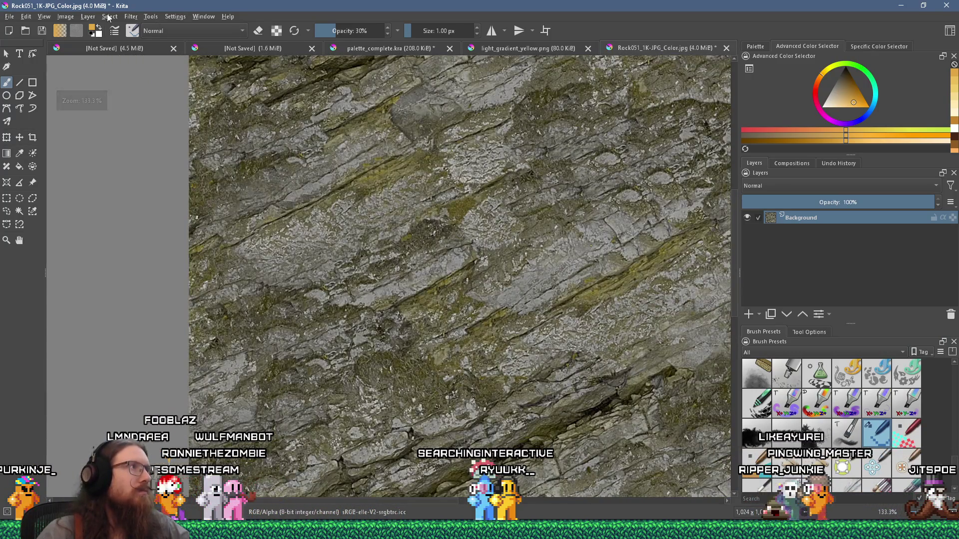
click(65, 17)
click(124, 149)
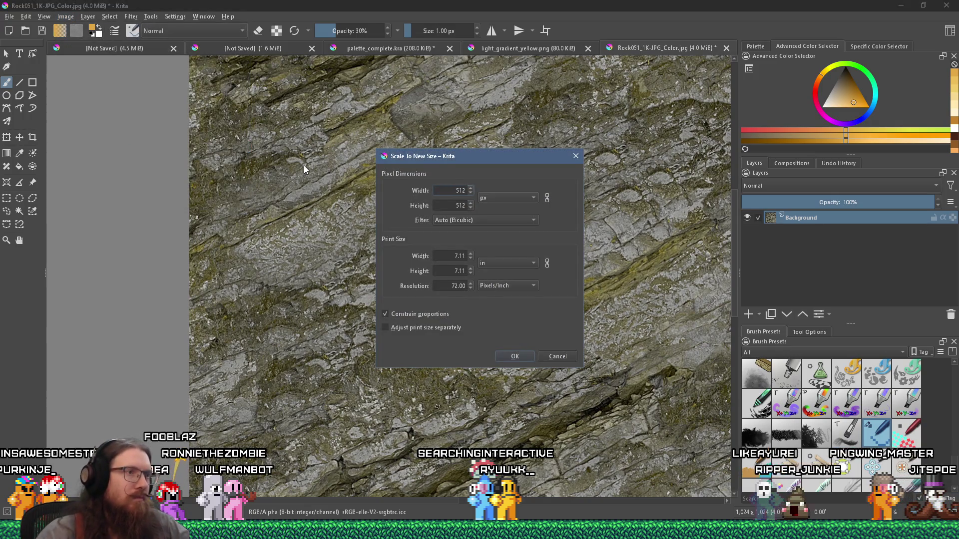
click(515, 357)
scroll(460, 280, up, 2)
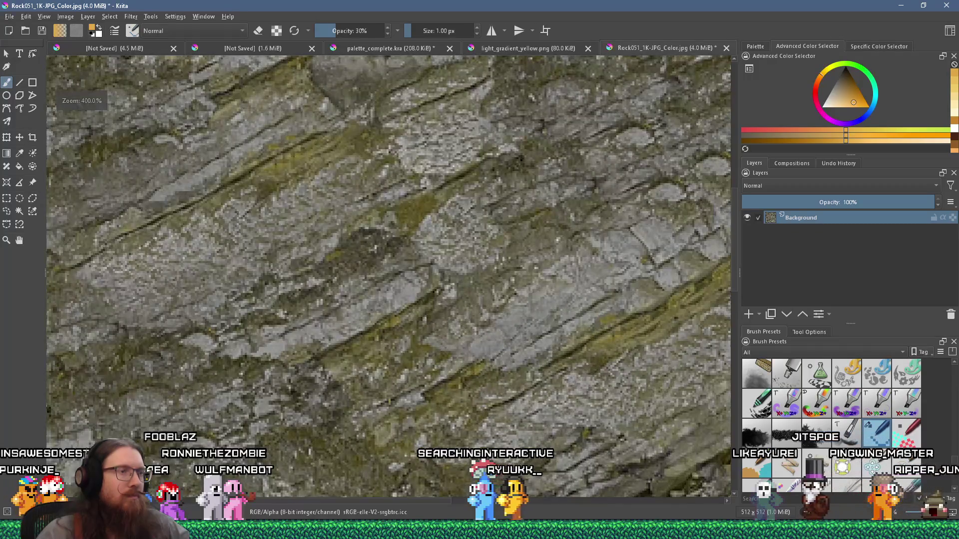
scroll(459, 280, down, 1)
scroll(585, 329, up, 3)
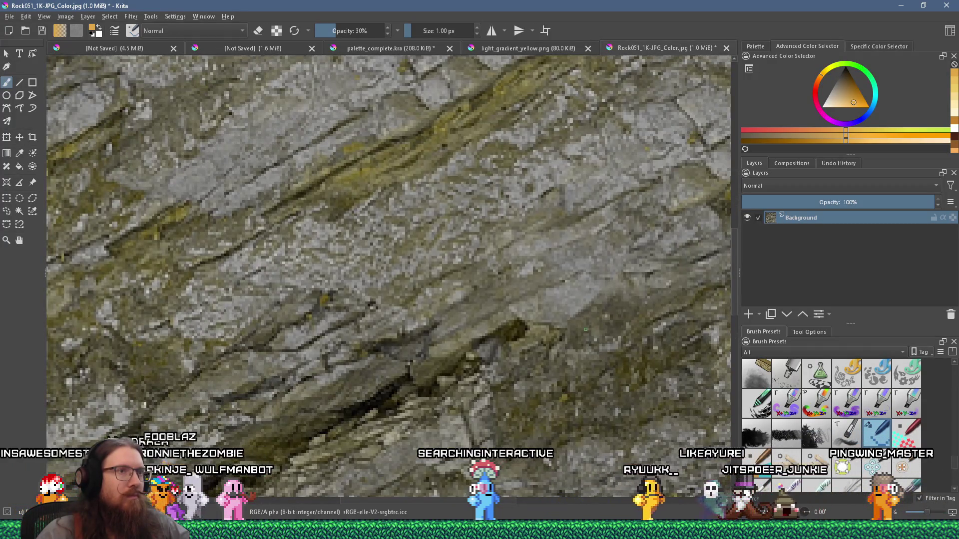
scroll(585, 329, down, 3)
scroll(585, 329, up, 1)
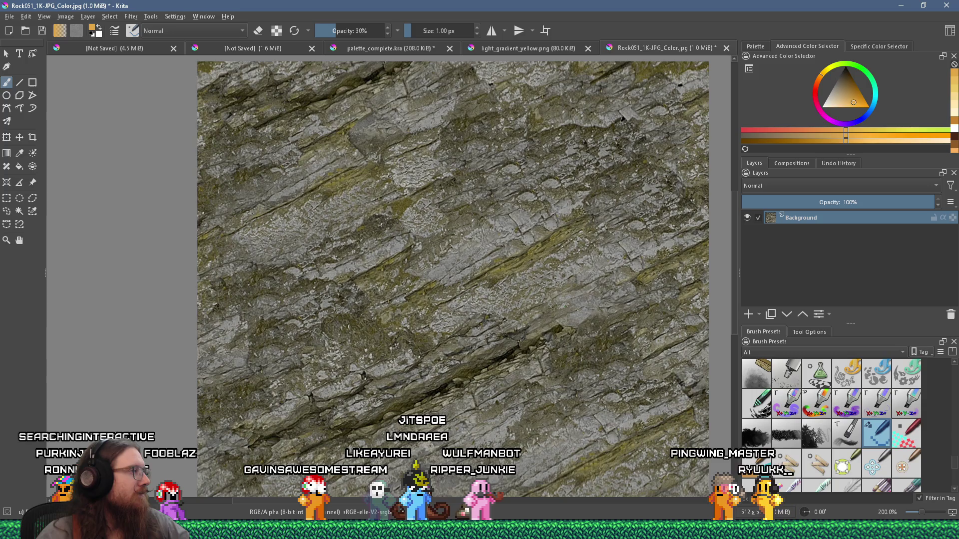
scroll(544, 269, down, 2)
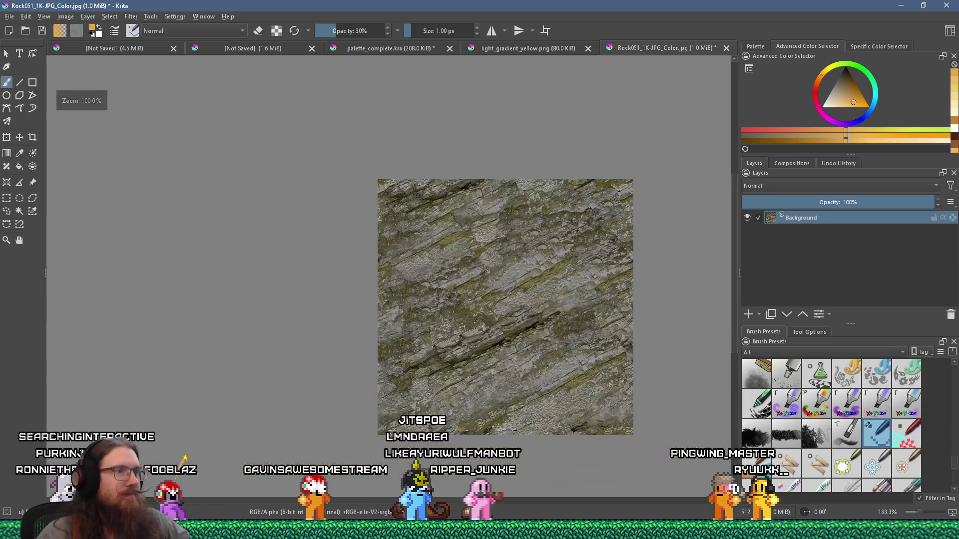
scroll(544, 270, up, 1)
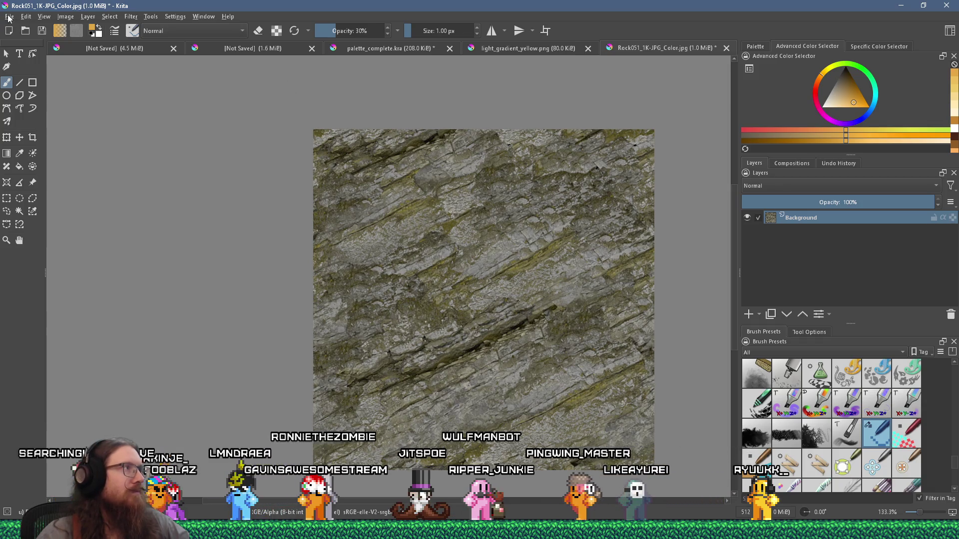
click(10, 17)
click(25, 71)
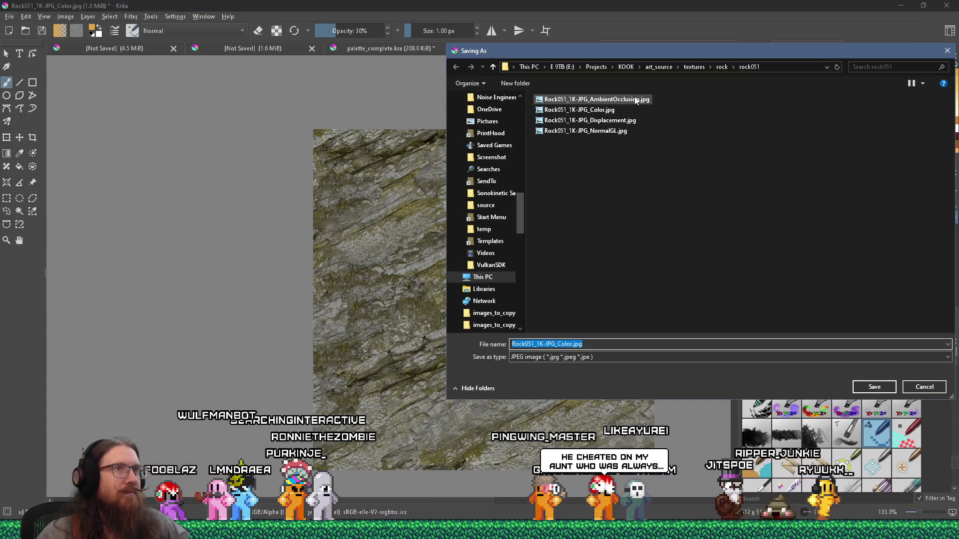
Save the texture as rock051.png in e:\projects\kook\kook_godot\textures\rock, accepting the PNG options
text(e:\pro)
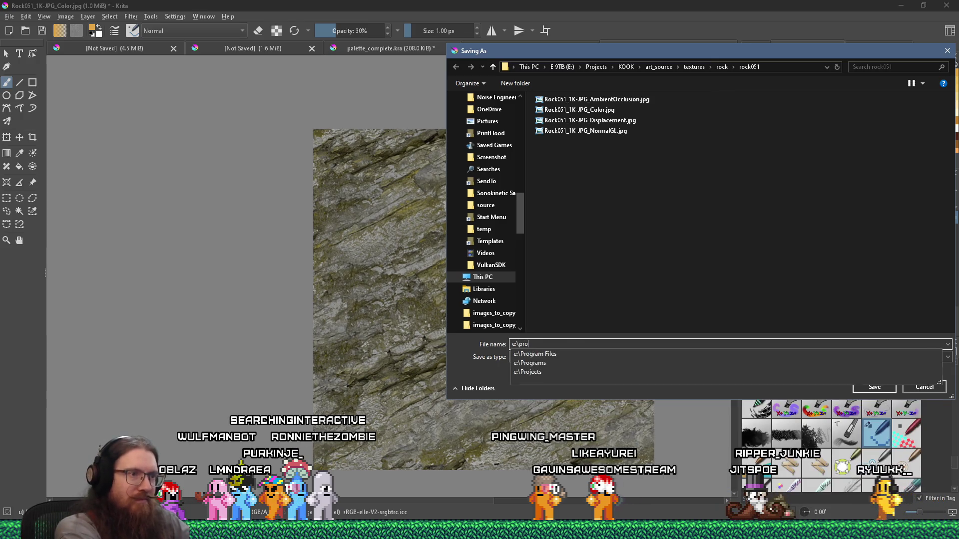
text(jects\kook\kook_go)
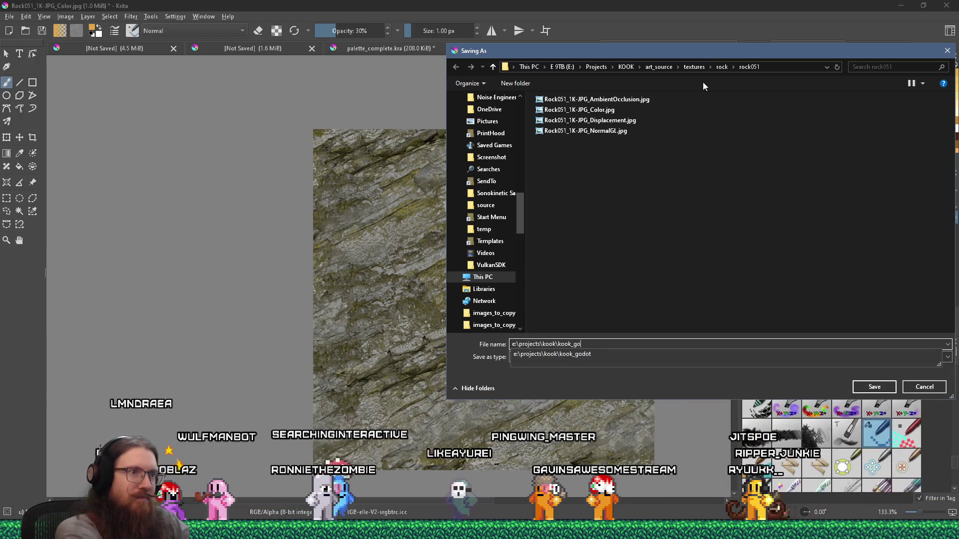
text(dot\textures\rock)
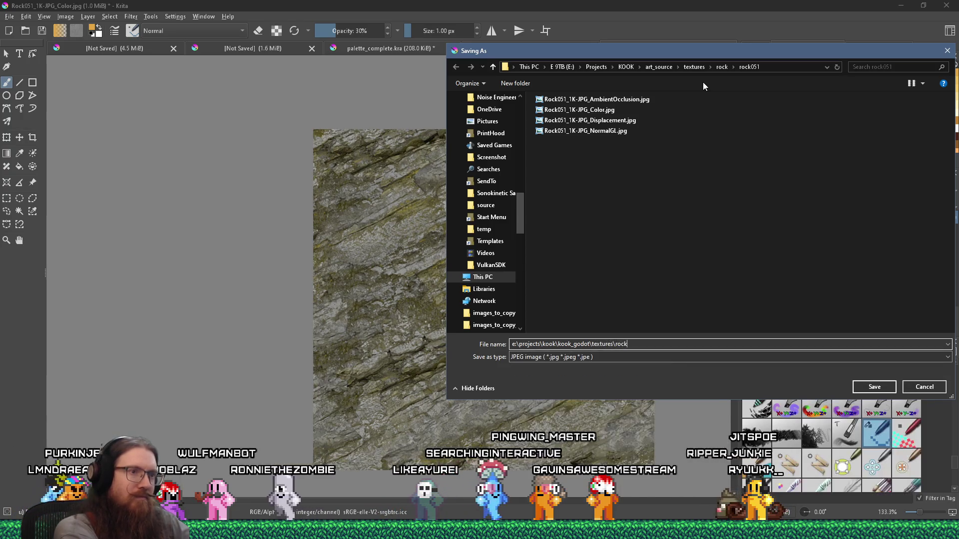
text(\rock)
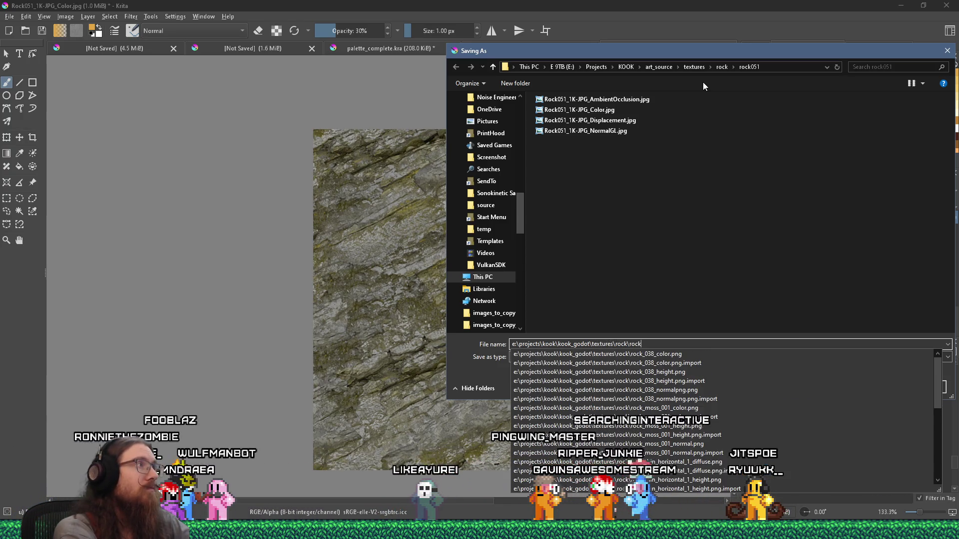
text(051.png)
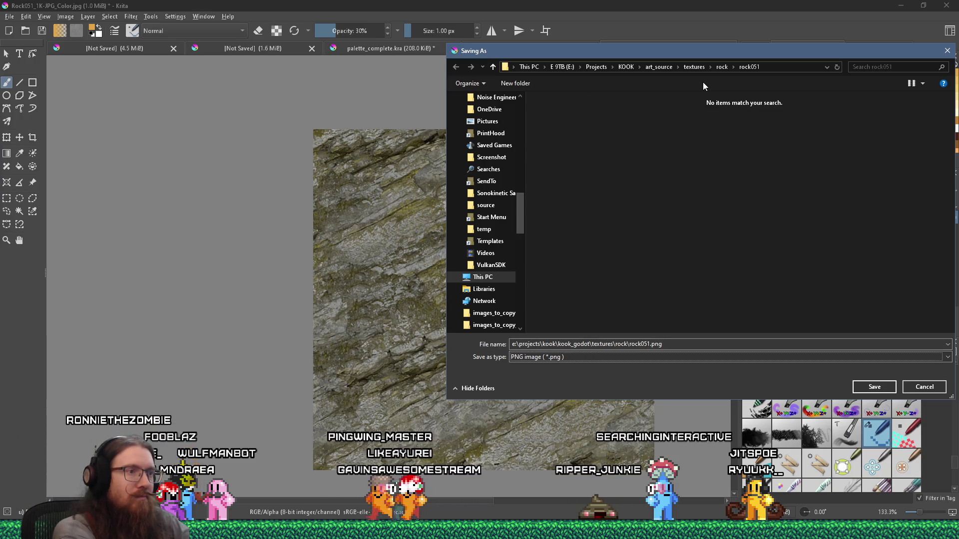
key(Return)
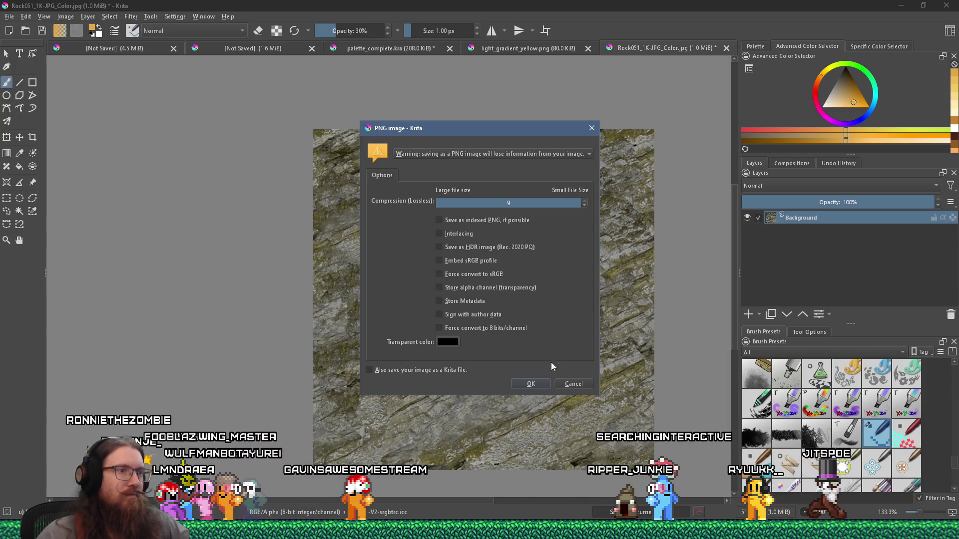
click(541, 384)
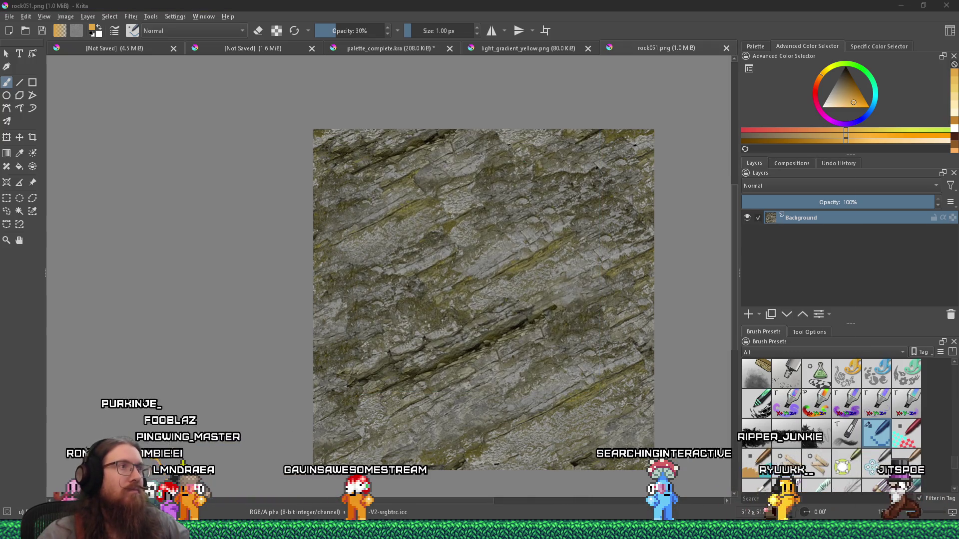
Open Rock051_1K-JPG_Displacement.jpg in Krita as a new document
key(alt+Tab)
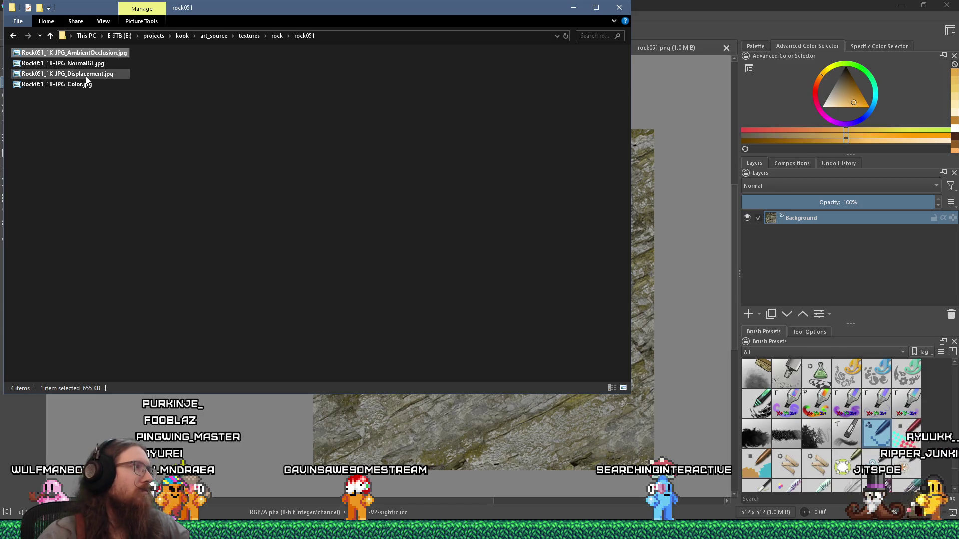
click(86, 76)
drag(86, 74, 253, 436)
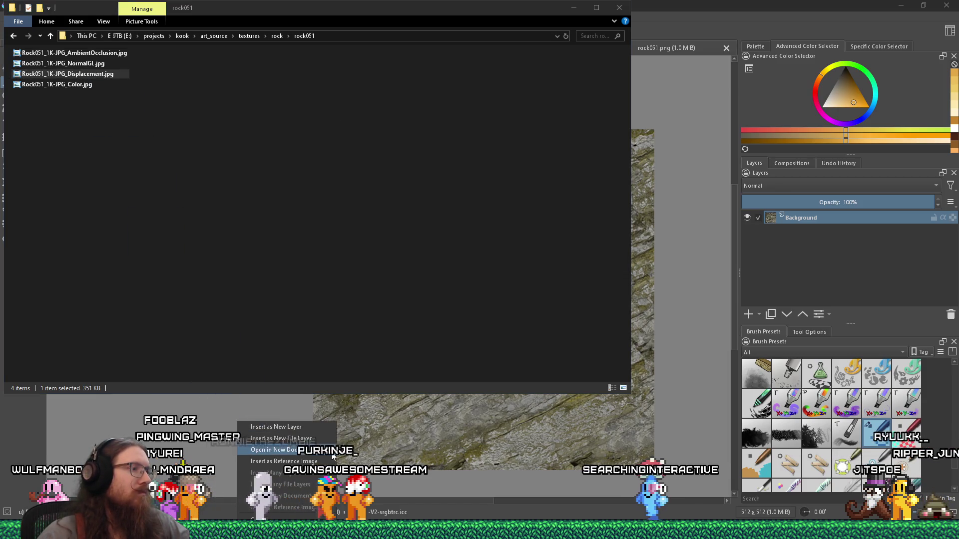
click(280, 467)
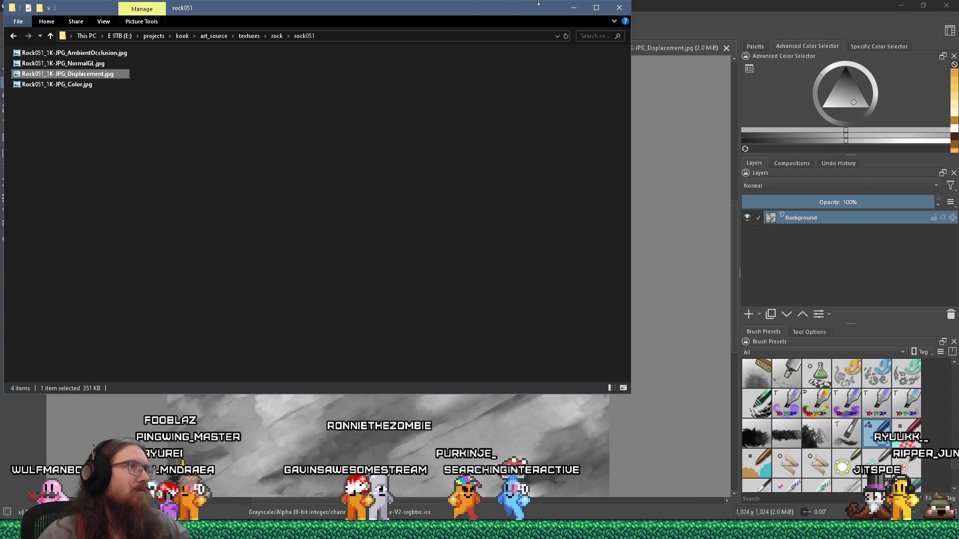
click(705, 11)
Scale the displacement map to 512 × 512 px
click(65, 16)
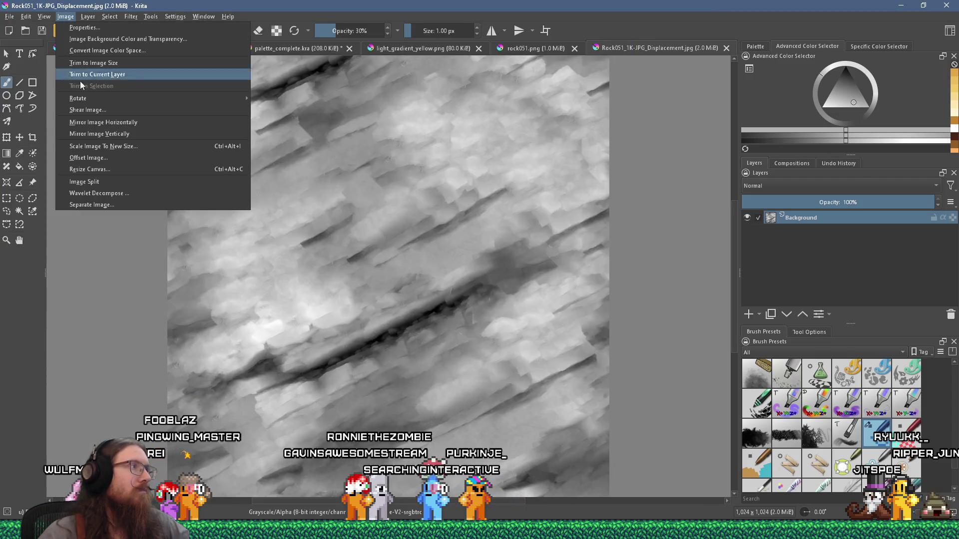
click(112, 146)
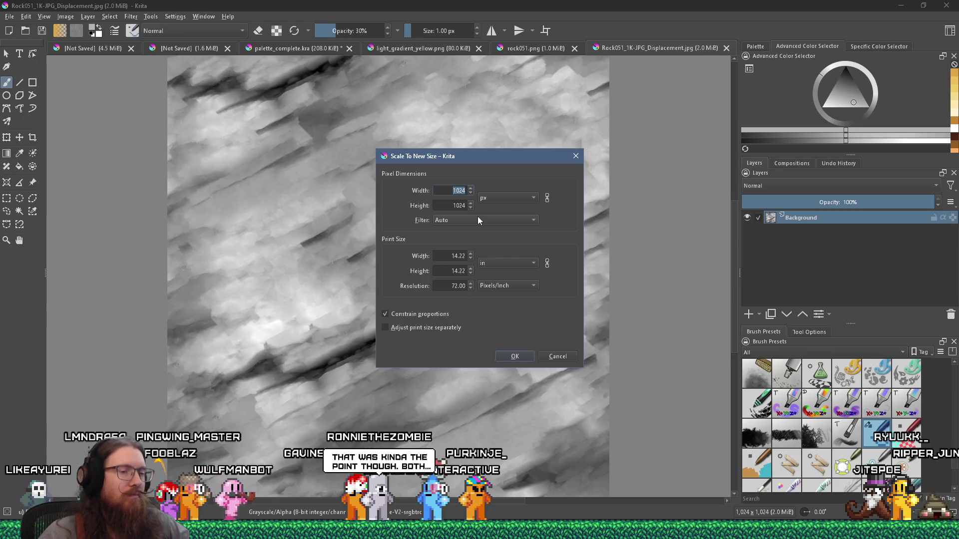
text(512)
key(Return)
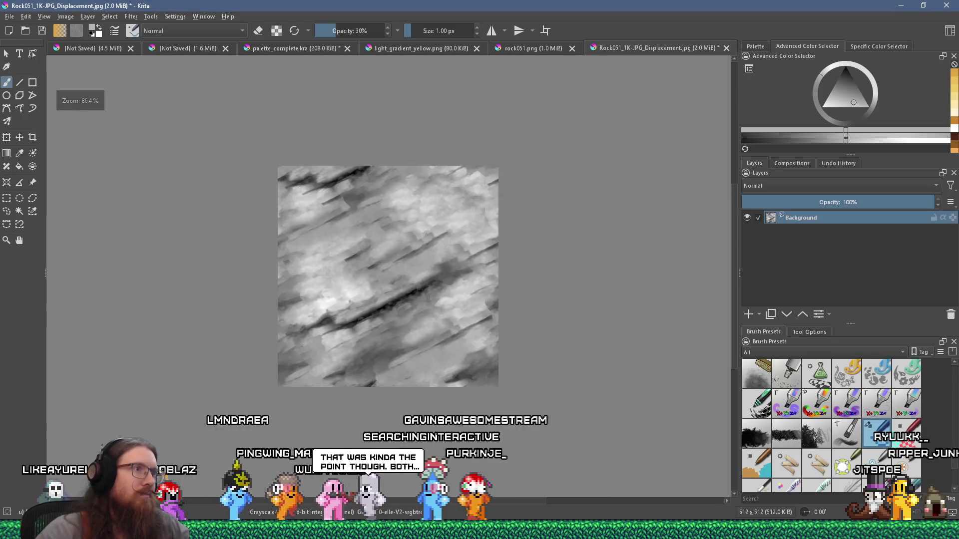
scroll(384, 302, up, 2)
scroll(384, 302, down, 1)
scroll(384, 302, up, 2)
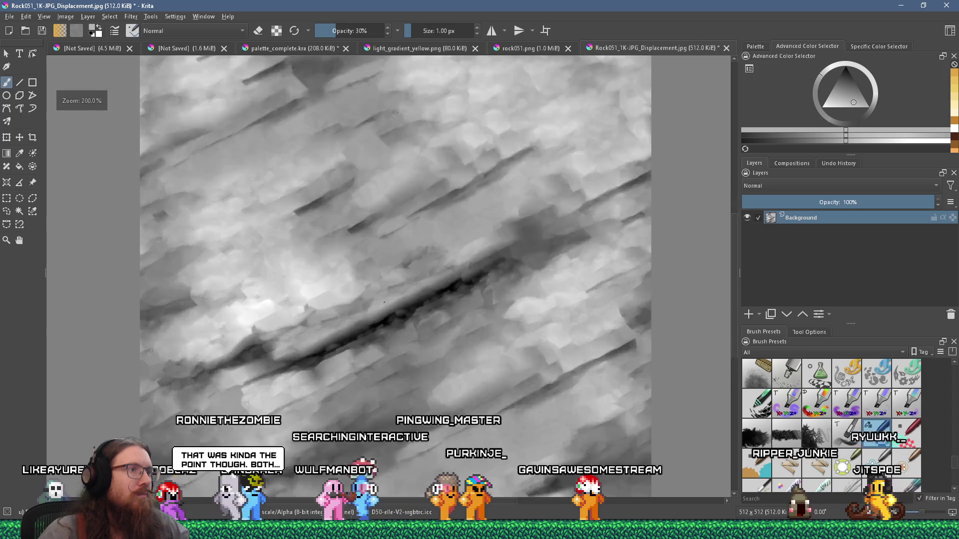
scroll(384, 302, down, 1)
click(10, 17)
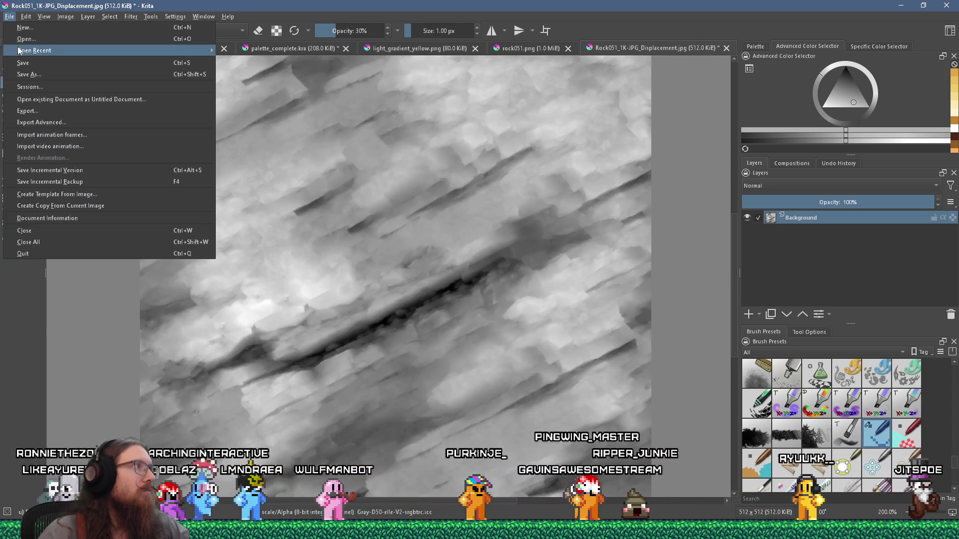
Save the displacement map as PNG rock051_height.png in kook_godot\textures\rock
key(Escape)
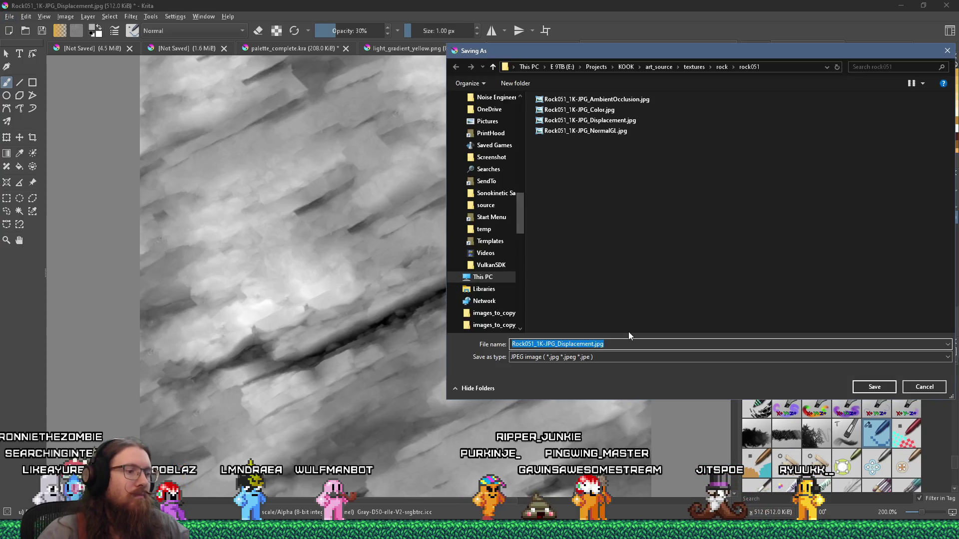
text(e:\projects\koo)
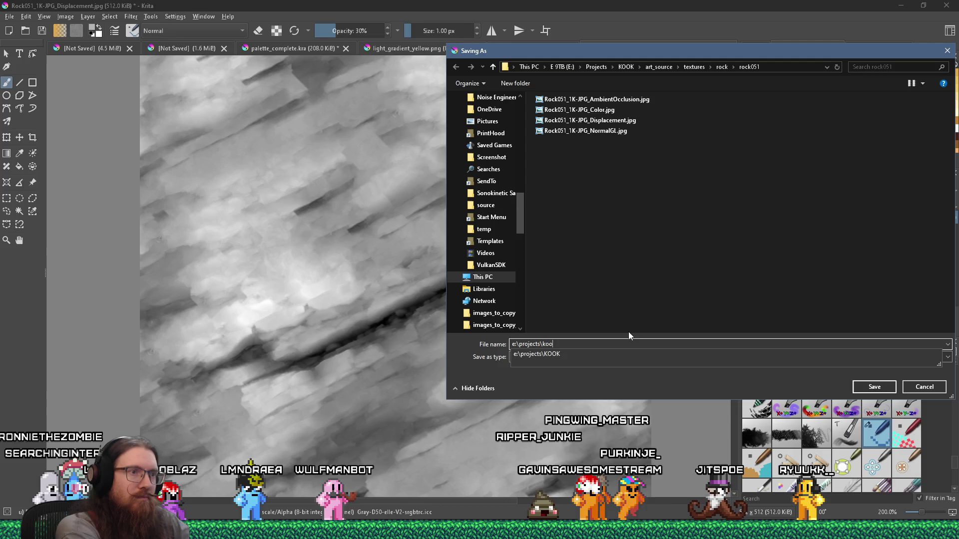
text(k\kok)
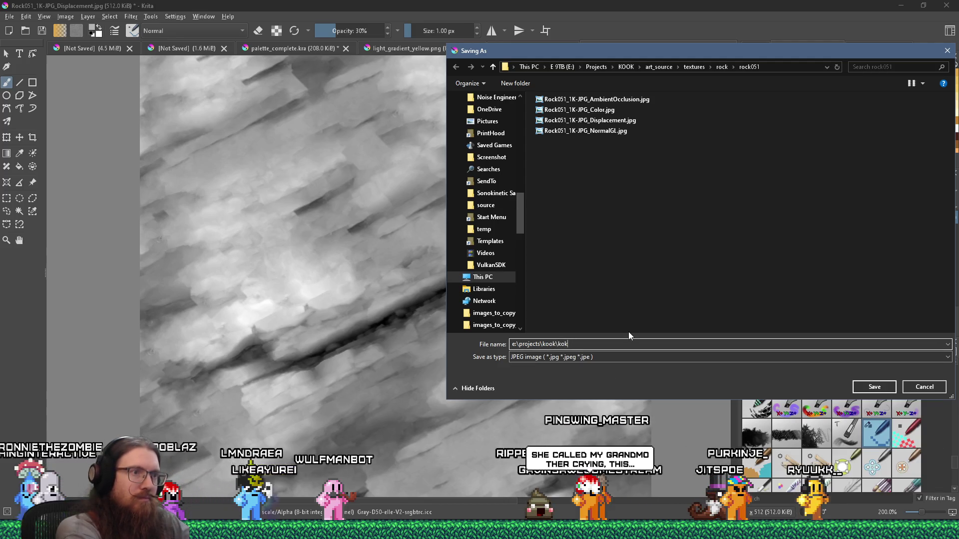
key(BackSpace)
text(ok_godot	exturesock)
key(Return)
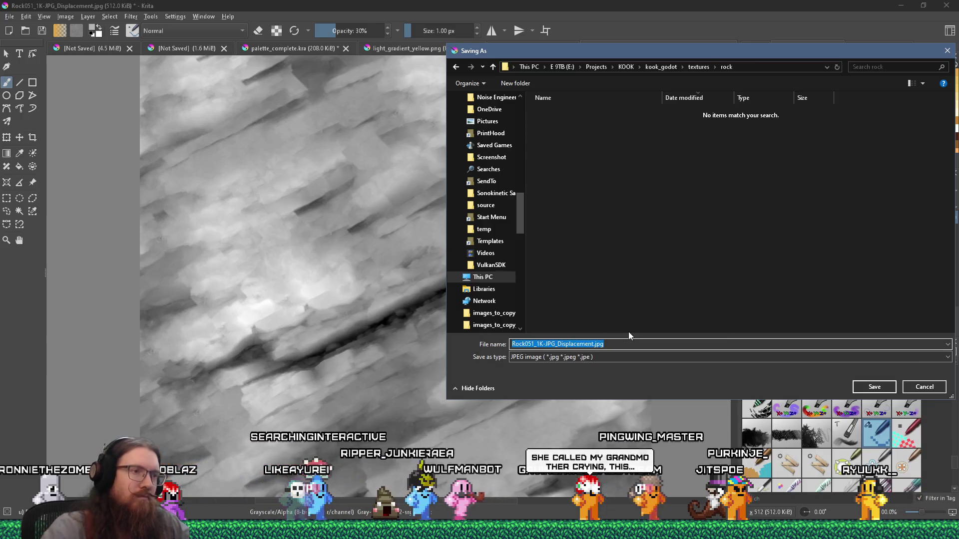
key(Tab)
key(p)
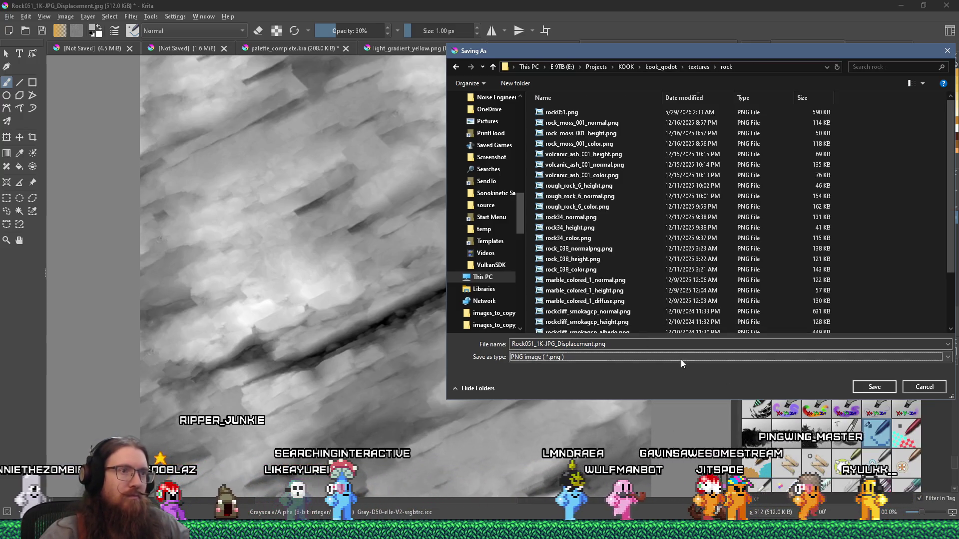
click(562, 113)
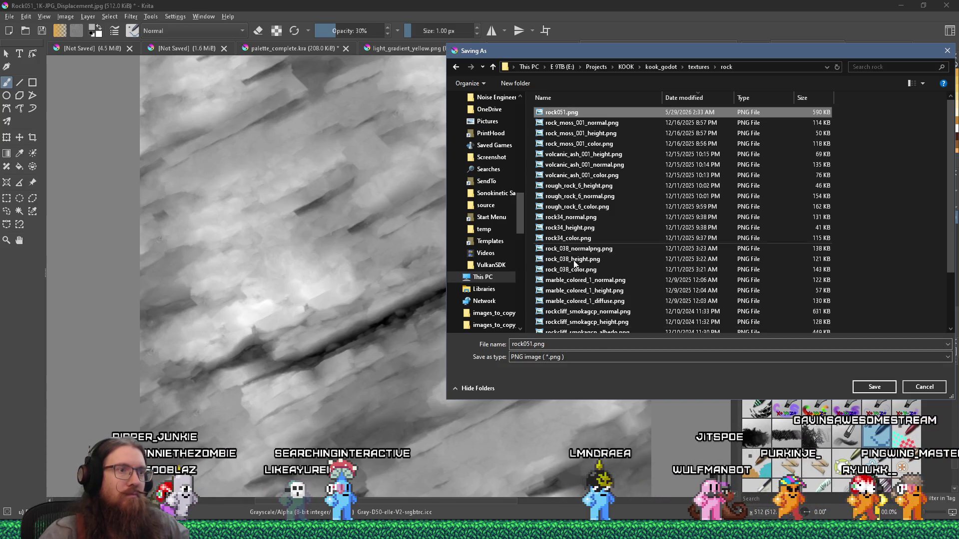
click(536, 345)
click(537, 344)
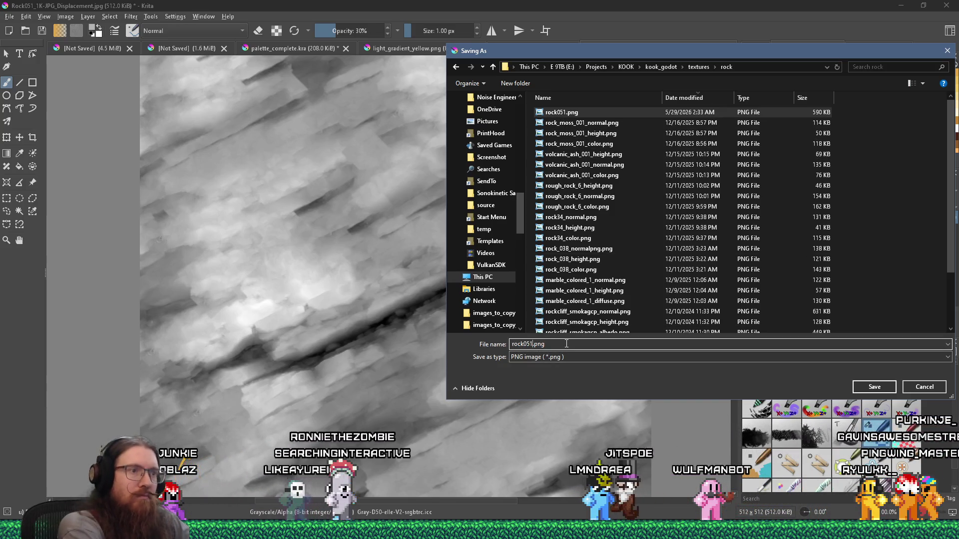
text(_heig)
key(Return)
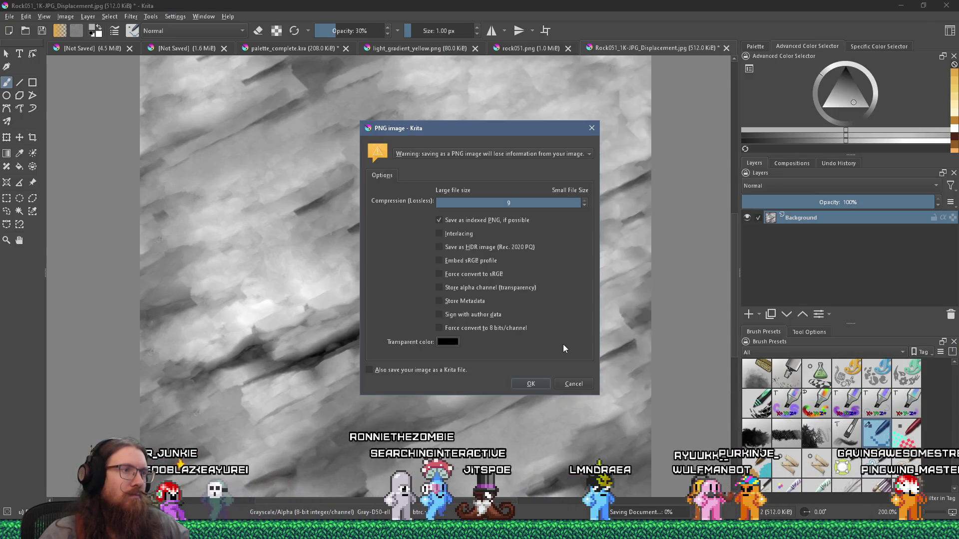
click(531, 383)
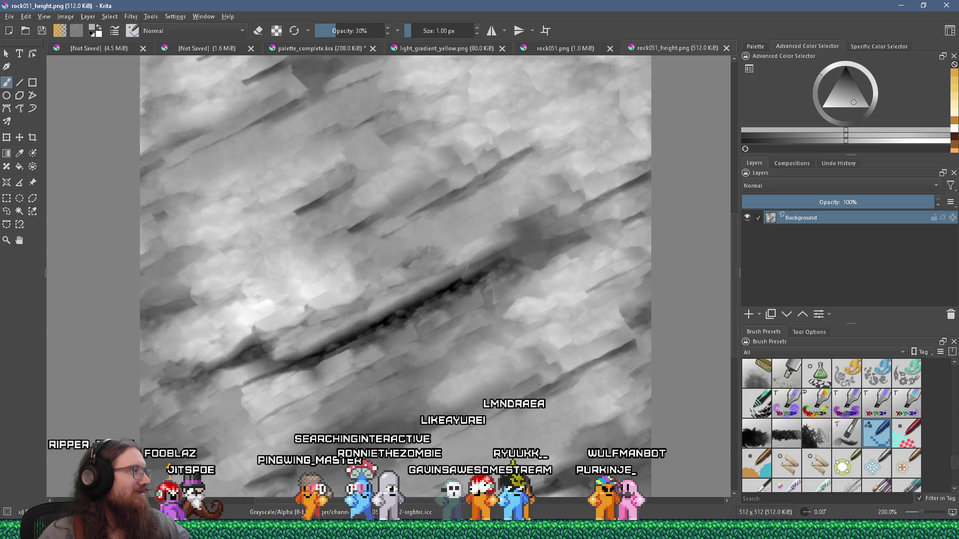
Open Rock051_1K-JPG_NormalGL.jpg in Krita as a new document
key(alt+Tab)
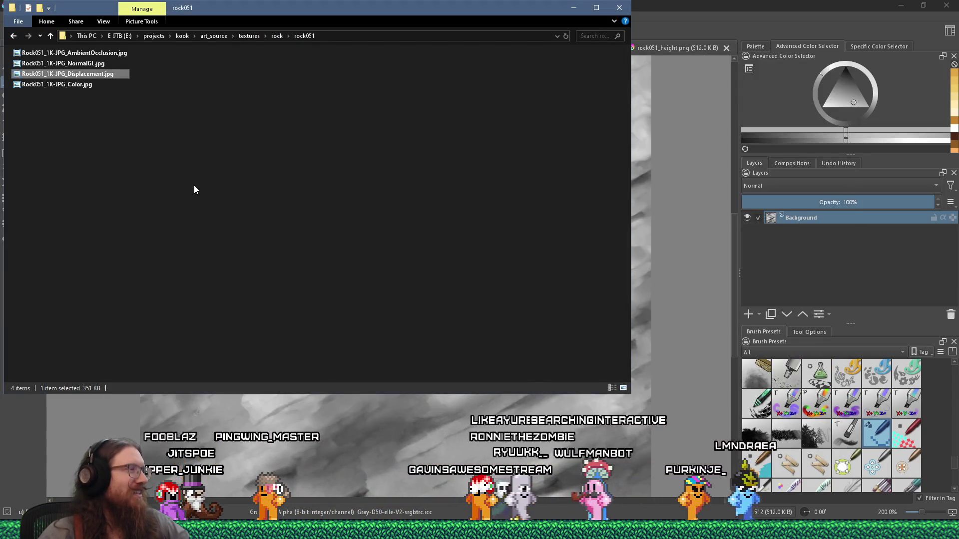
click(171, 172)
mouse_move(75, 64)
mouse_down()
mouse_move(100, 65)
mouse_move(656, 305)
mouse_move(688, 299)
mouse_up()
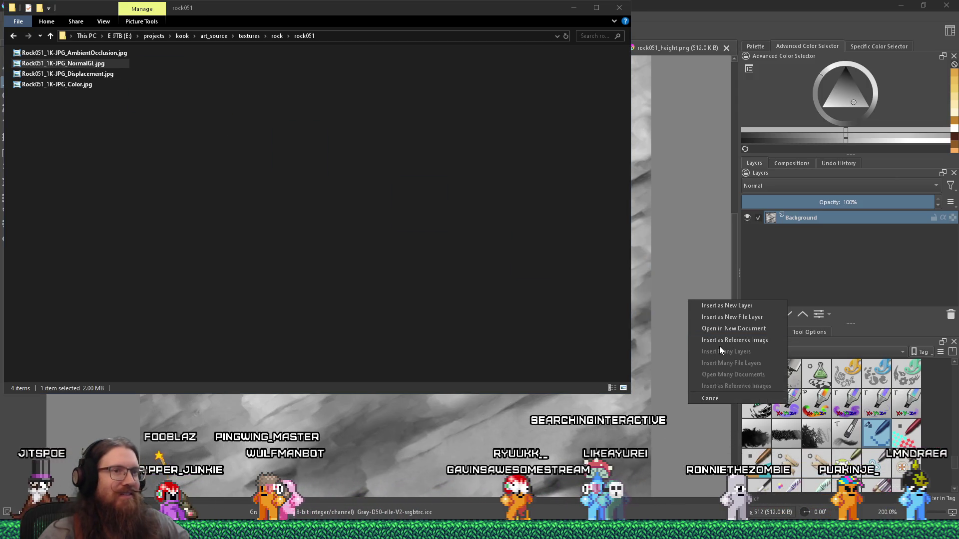
click(729, 328)
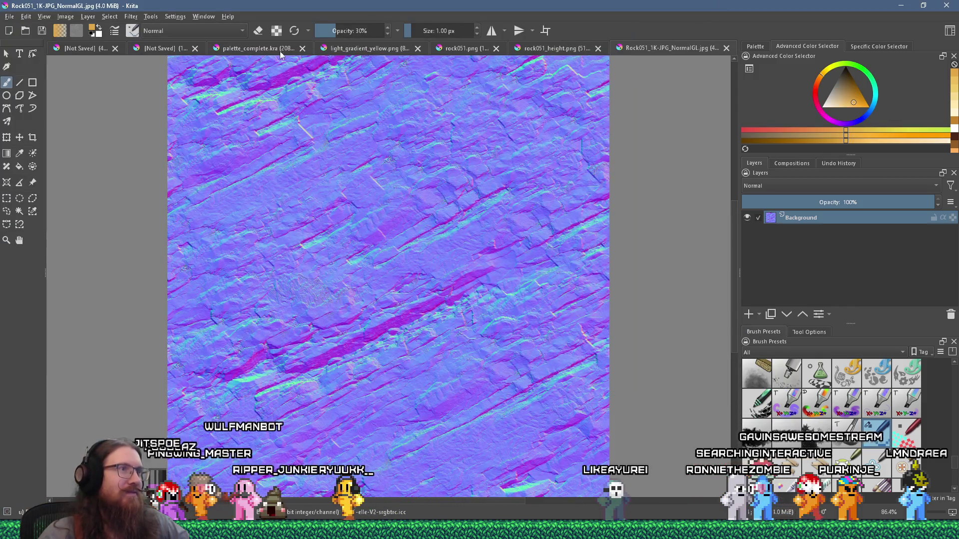
scroll(389, 276, up, 4)
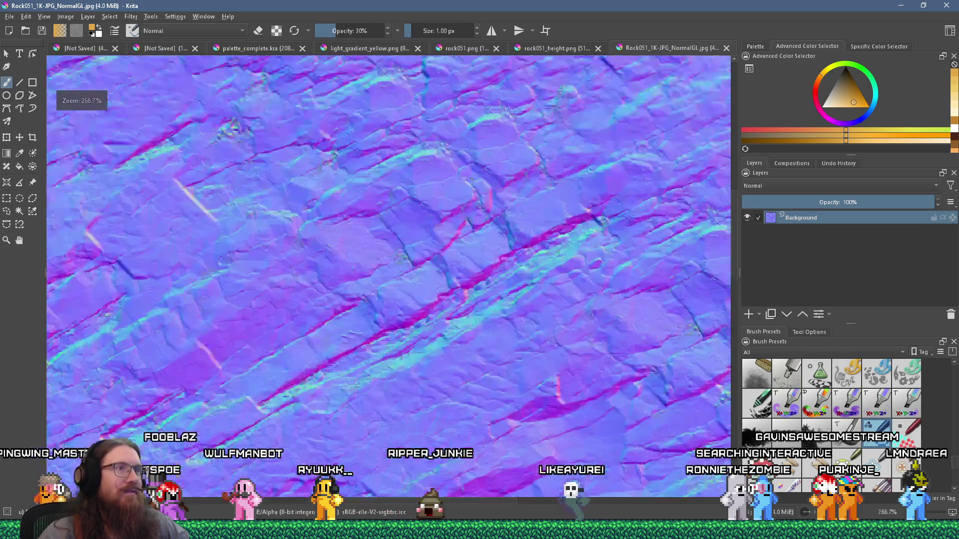
scroll(388, 276, down, 5)
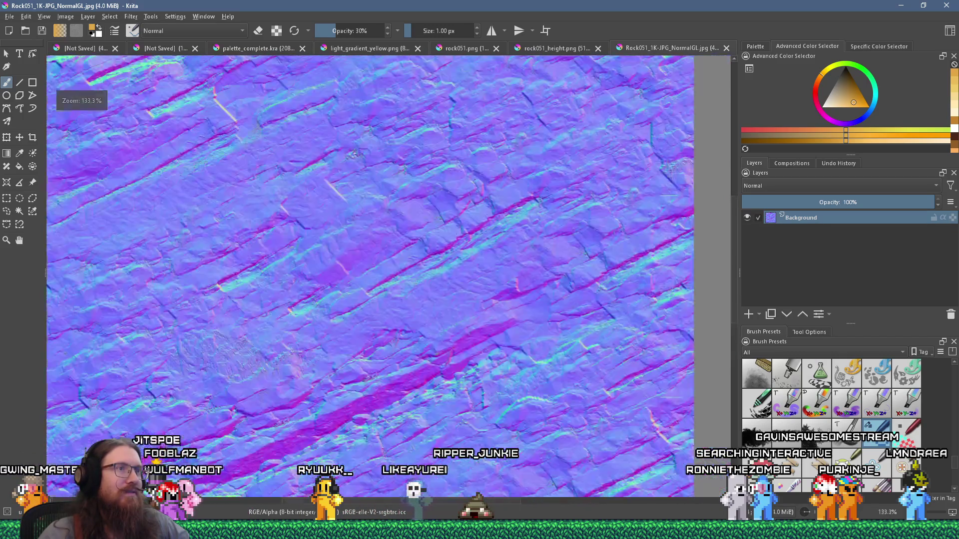
scroll(389, 276, up, 1)
scroll(388, 276, up, 2)
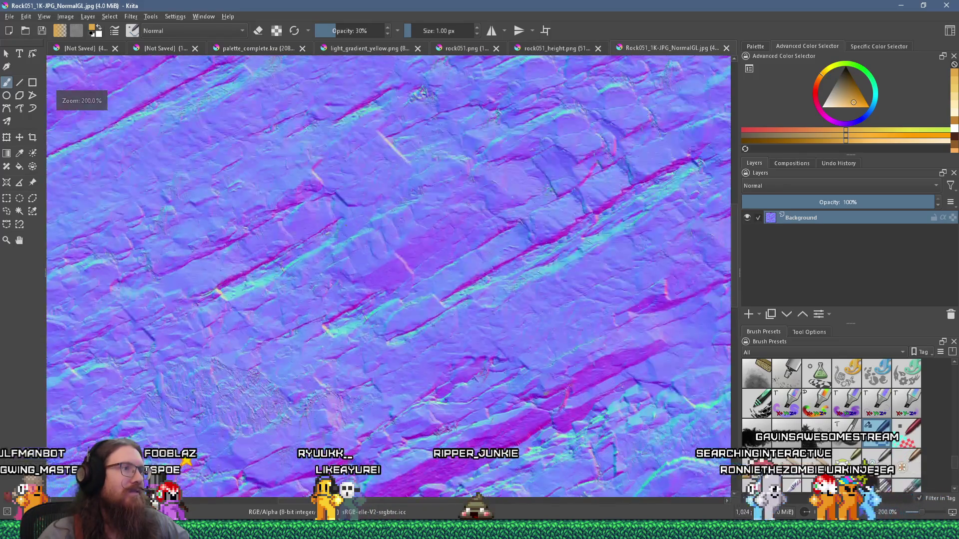
Scale the normal map to 512 × 512 px and zoom in to inspect its detail
click(66, 18)
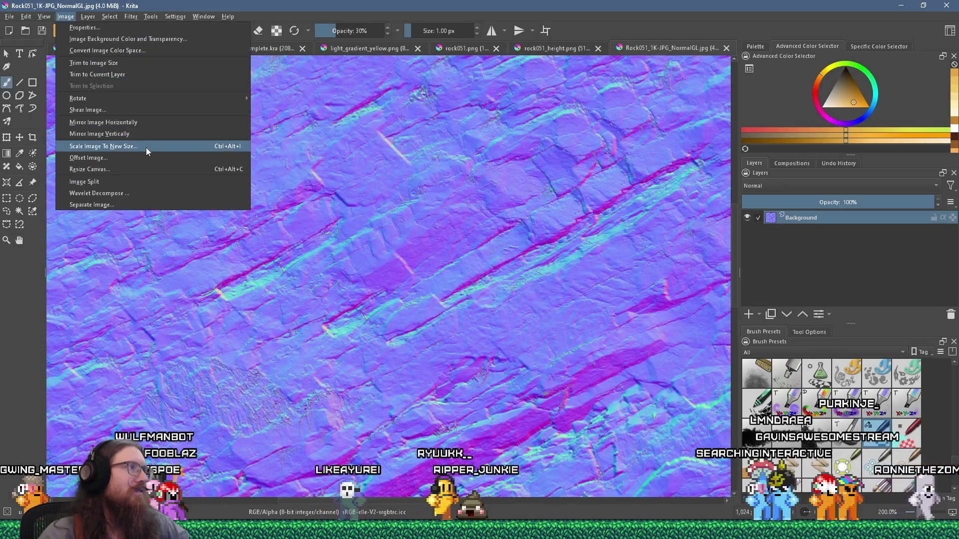
click(146, 147)
text(512)
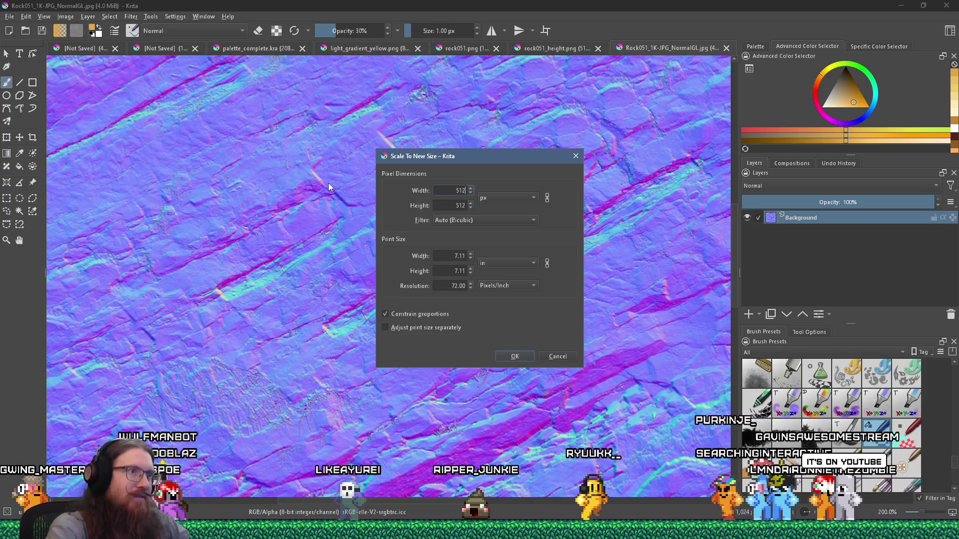
key(Return)
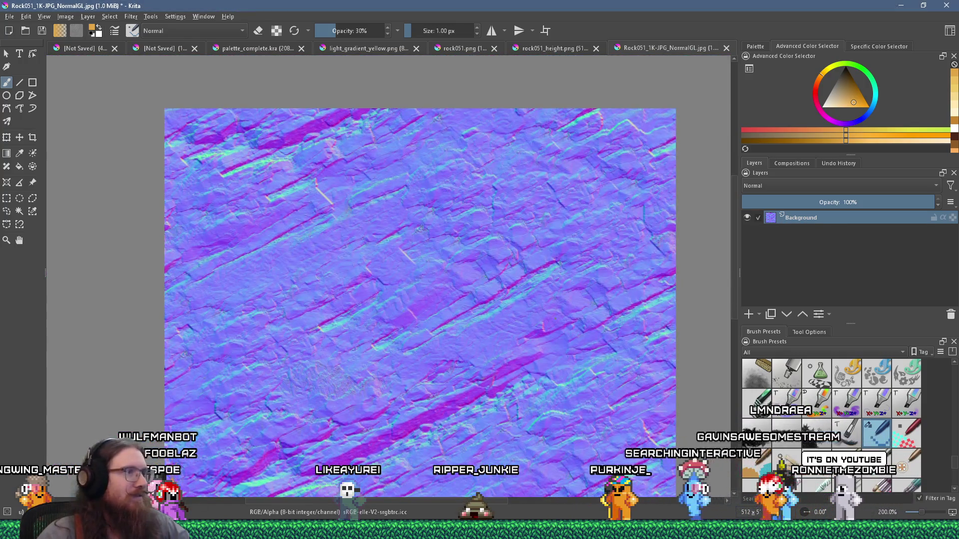
key(ctrl+plus)
key(ctrl+minus)
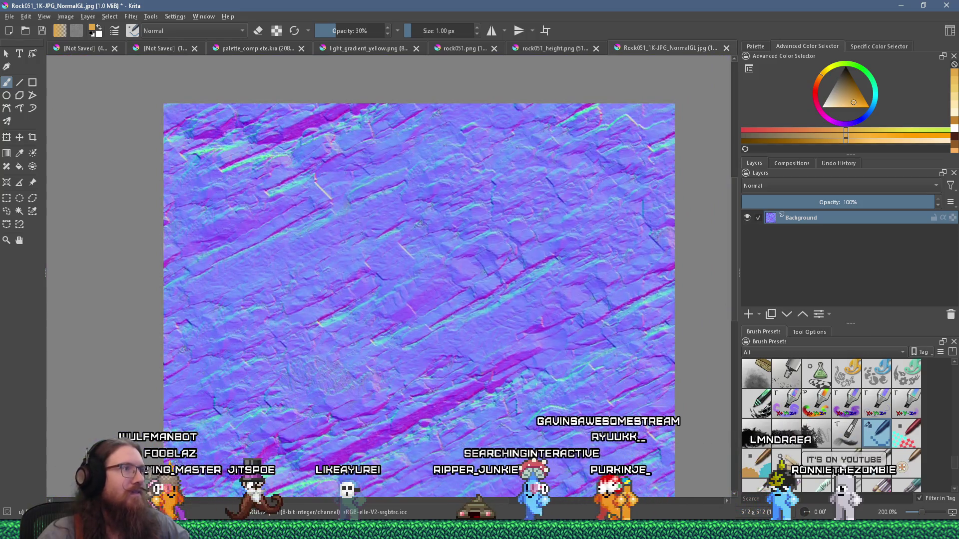
key(ctrl+plus)
key(ctrl+plus)
key(ctrl+plus)
key(ctrl+minus)
key(ctrl+minus)
key(ctrl+minus)
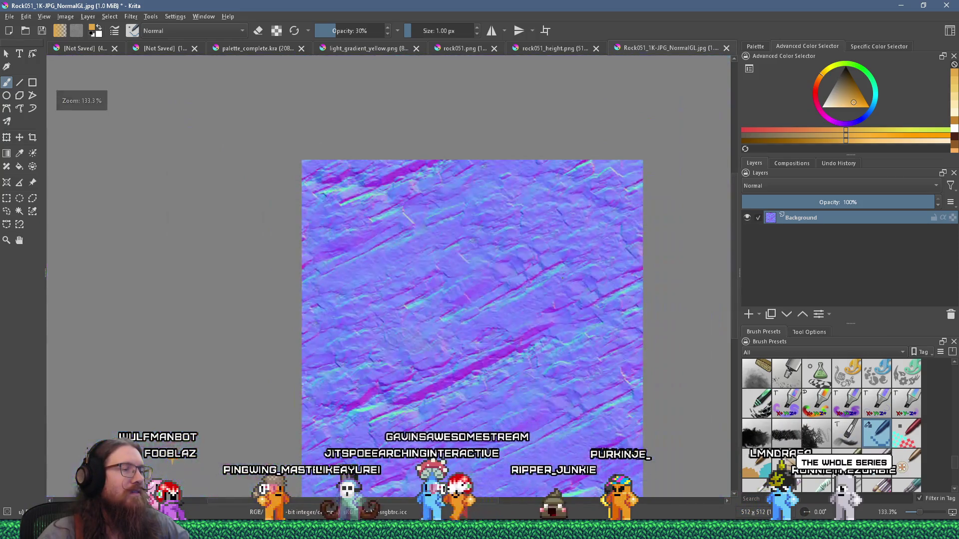
key(ctrl+plus)
key(ctrl+plus)
key(ctrl+plus)
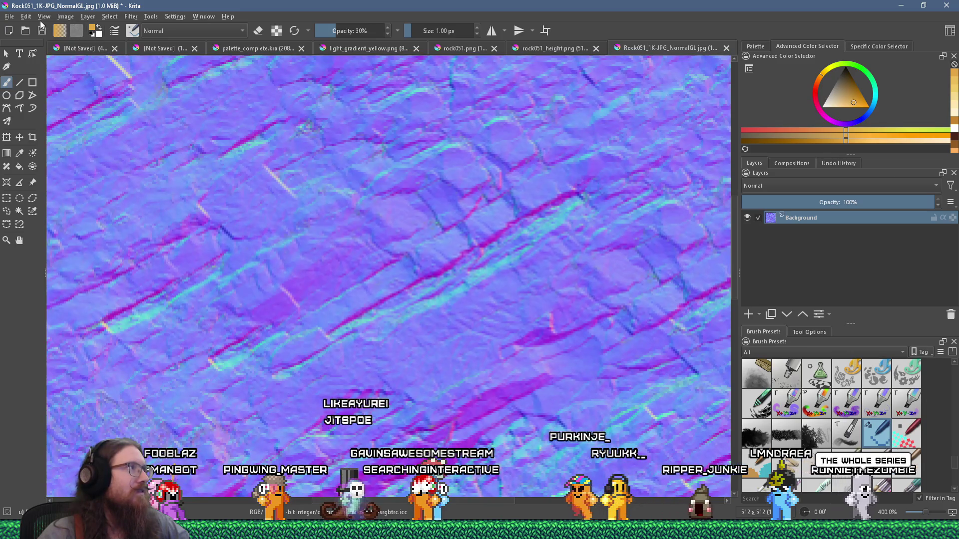
click(10, 17)
In Save As, navigate to the kook_godot\textures\rock folder
click(34, 74)
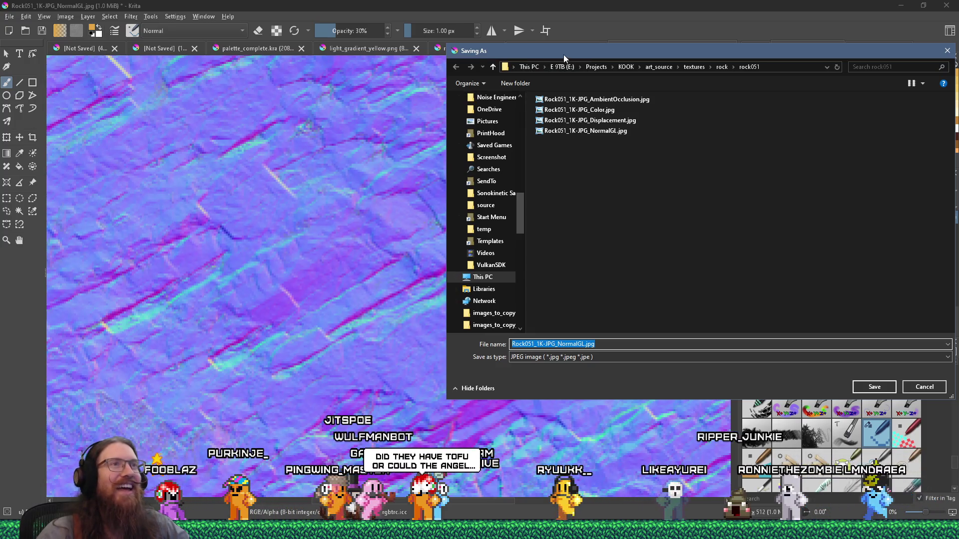
drag(565, 58, 269, 94)
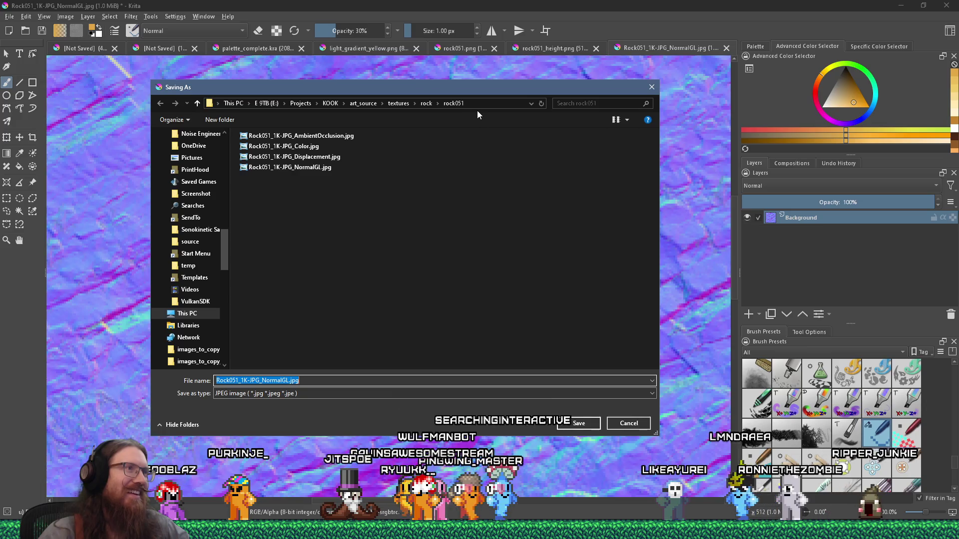
click(365, 103)
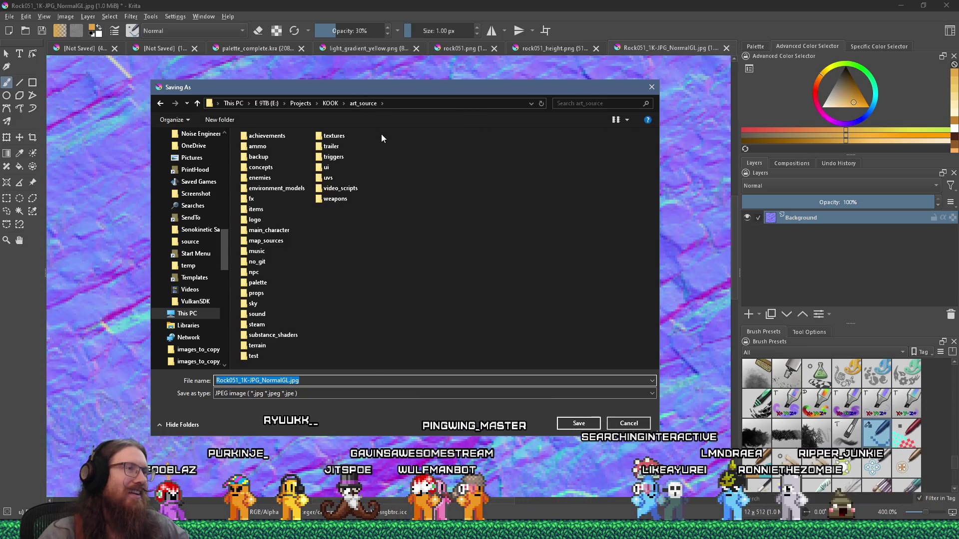
click(395, 103)
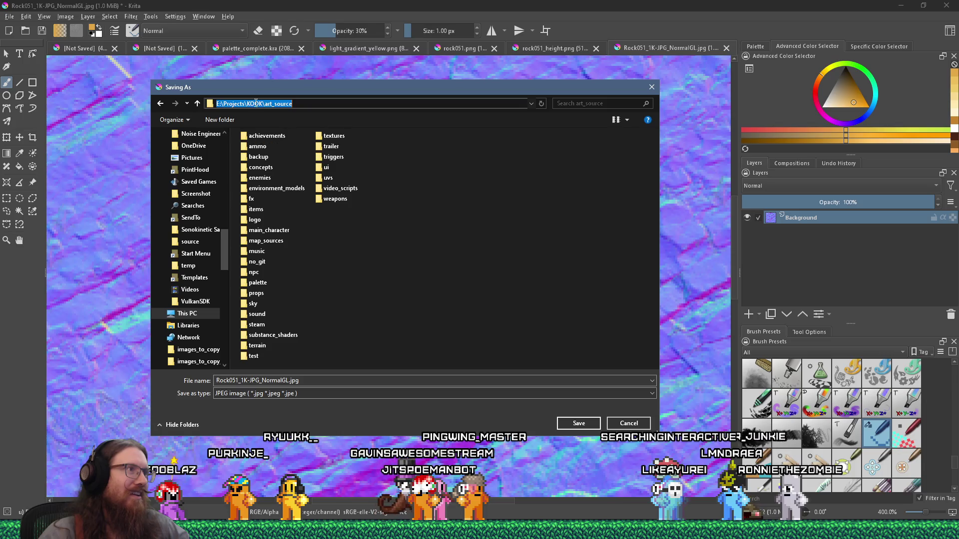
double_click(281, 104)
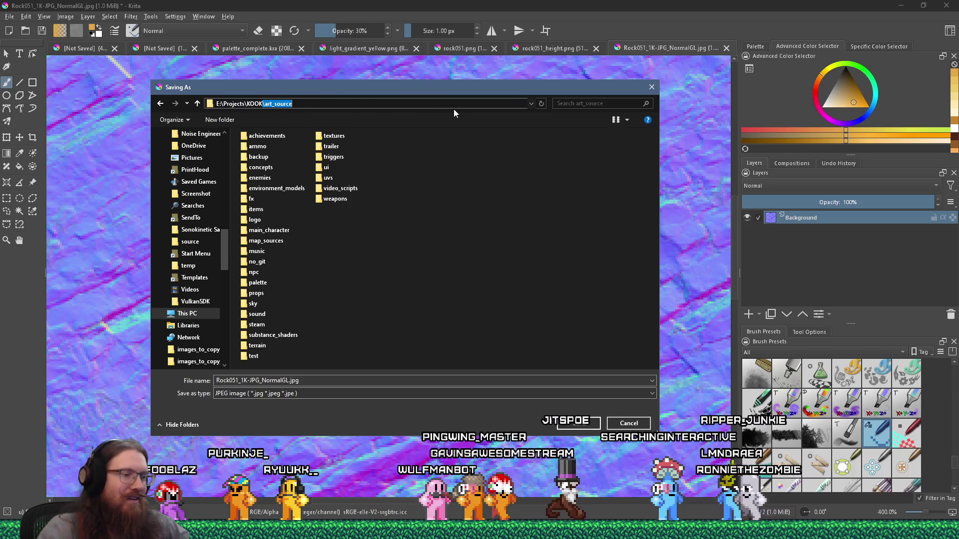
text(\kook_godot\tex)
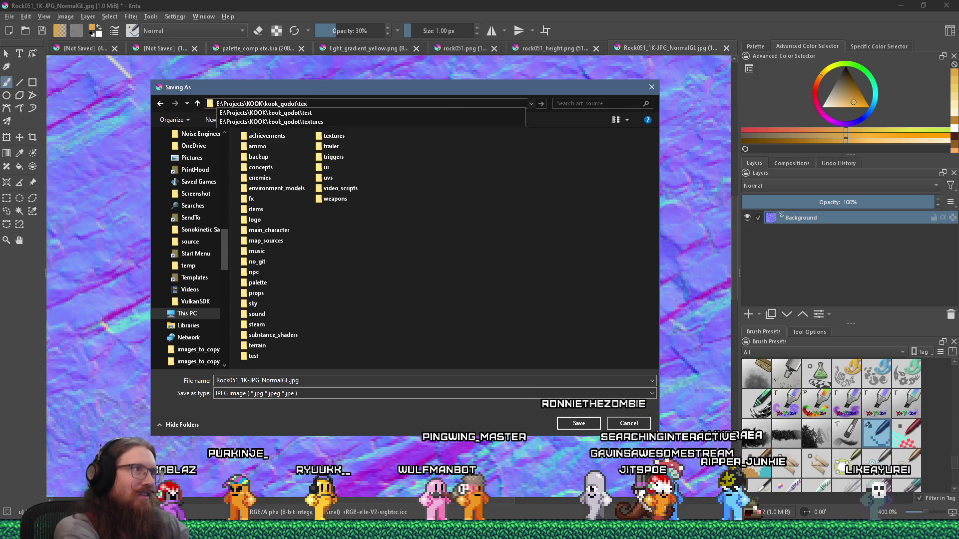
text(tures\)
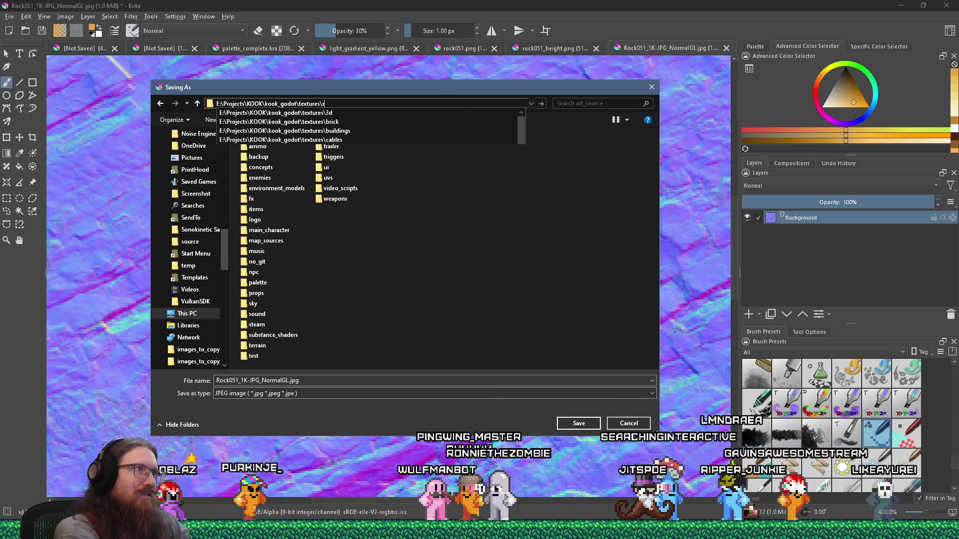
text(rock)
key(Return)
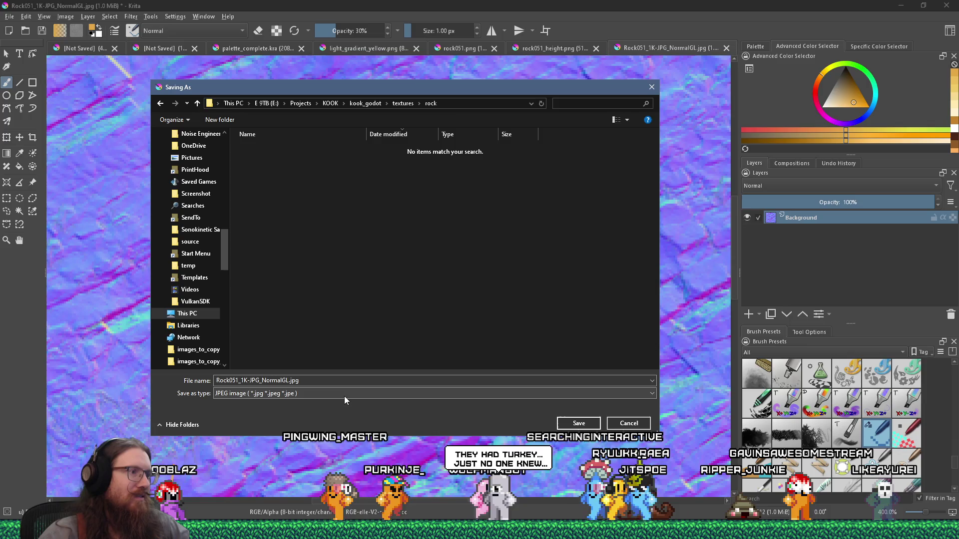
Save the normal map as PNG rock051_normal.png, accepting the PNG options
click(344, 396)
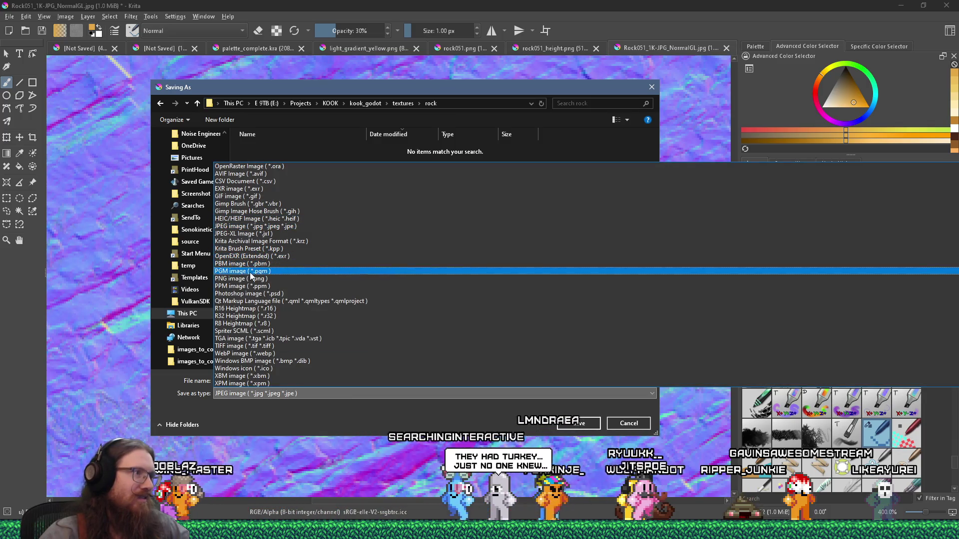
click(251, 278)
click(291, 150)
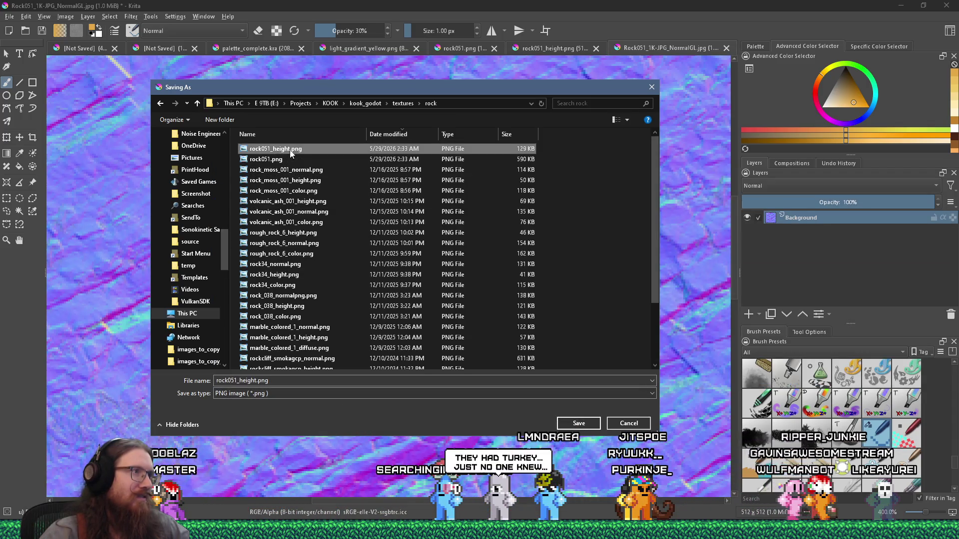
double_click(259, 380)
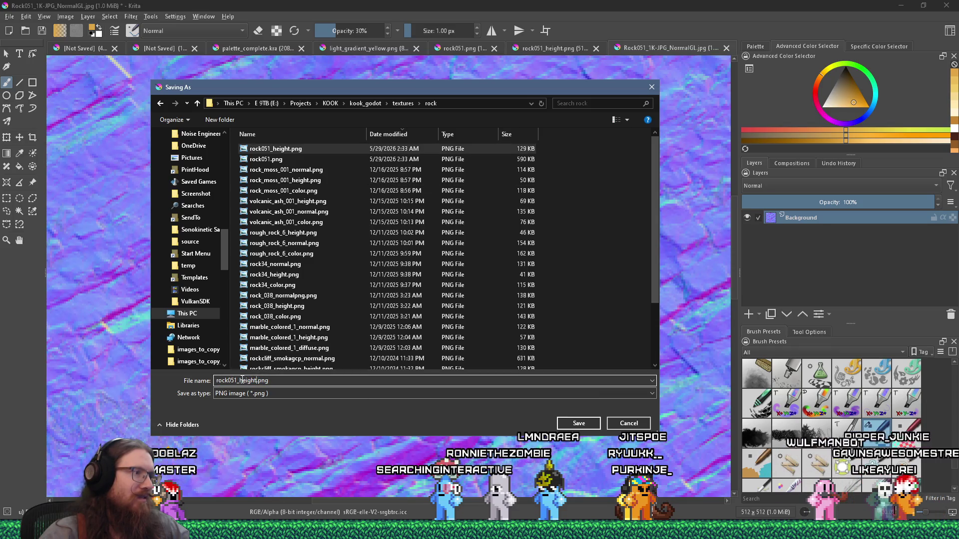
key(BackSpace)
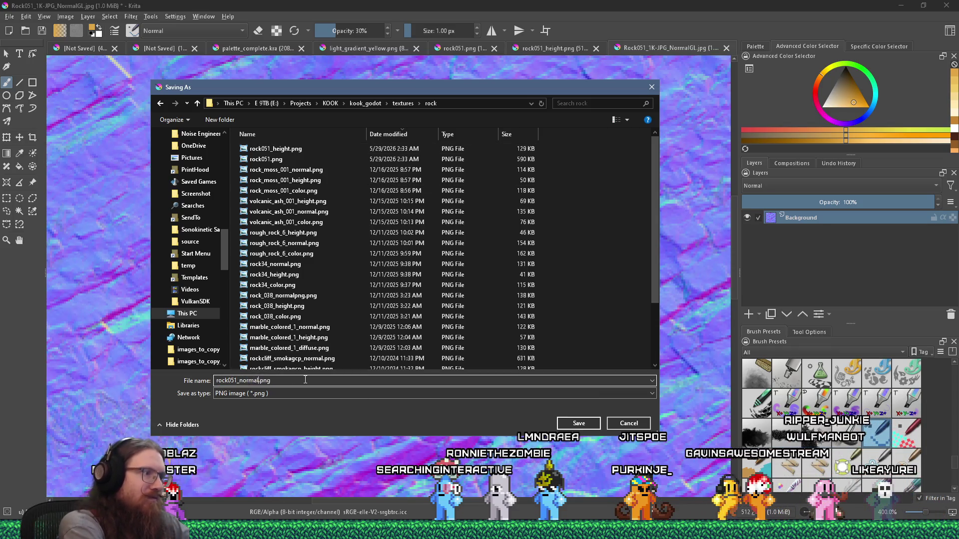
key(Return)
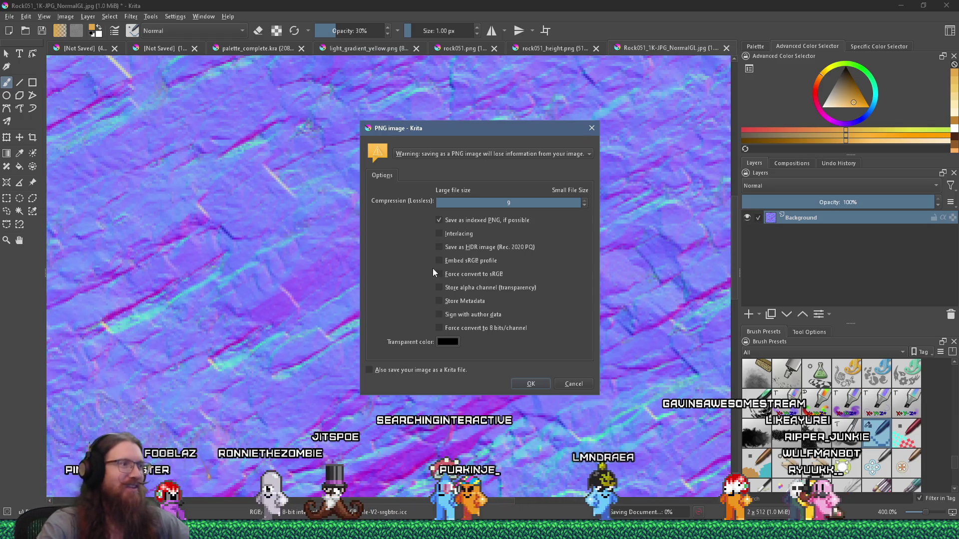
click(536, 382)
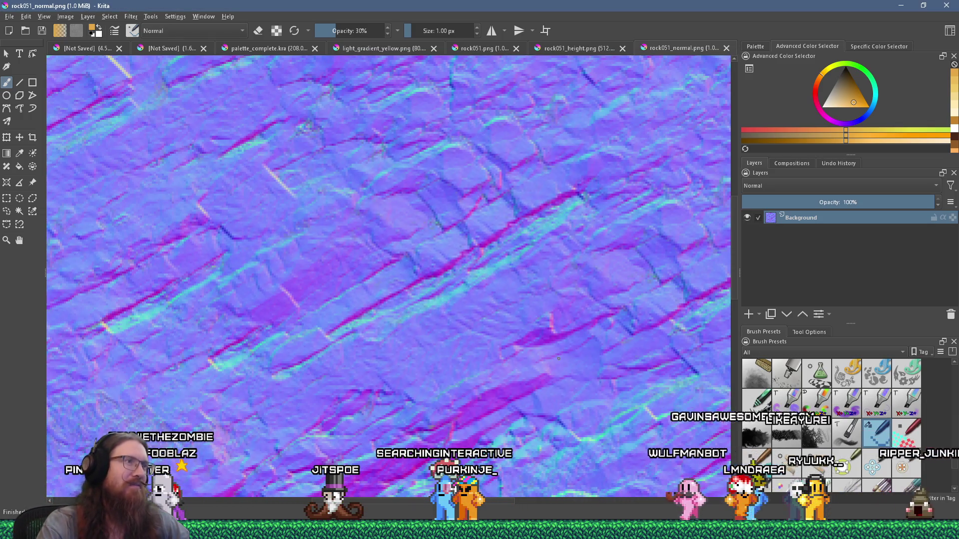
View rock051_normal.png at 100% in Krita, then switch via the rock051 folder to Godot
key(1)
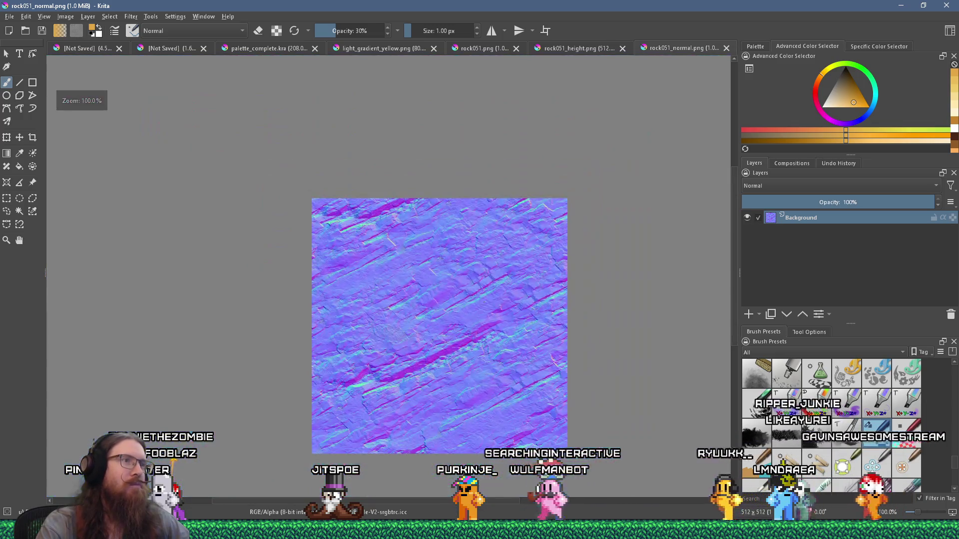
scroll(529, 337, up, 2)
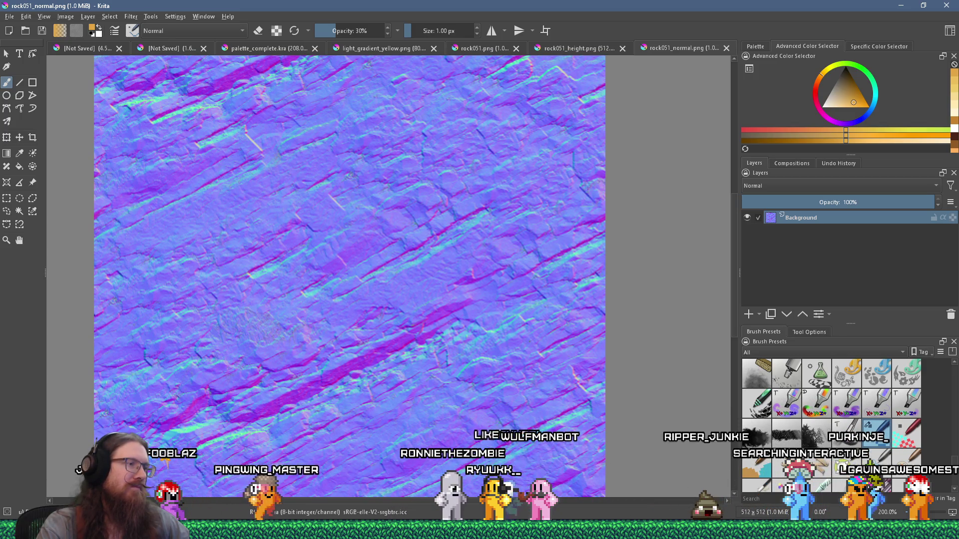
key(alt+Tab)
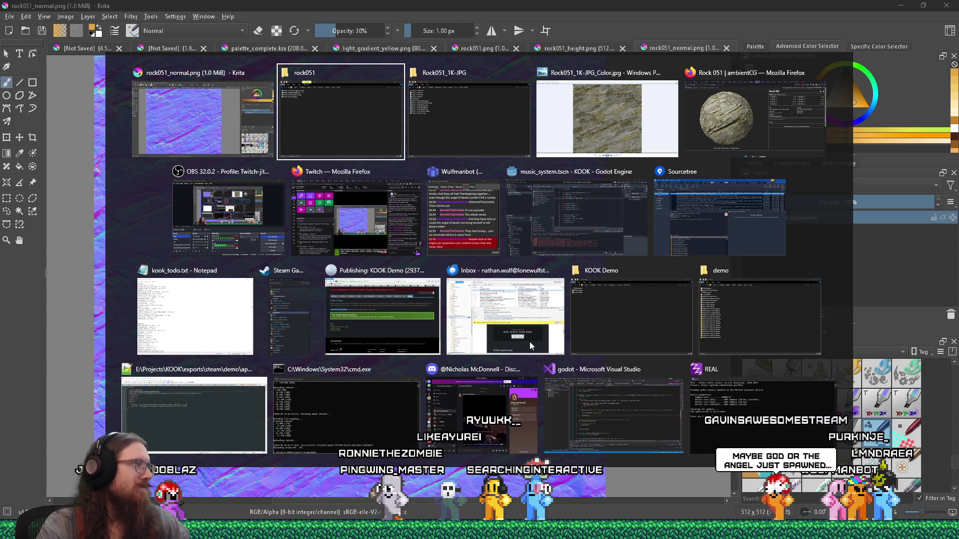
mouse_move(528, 342)
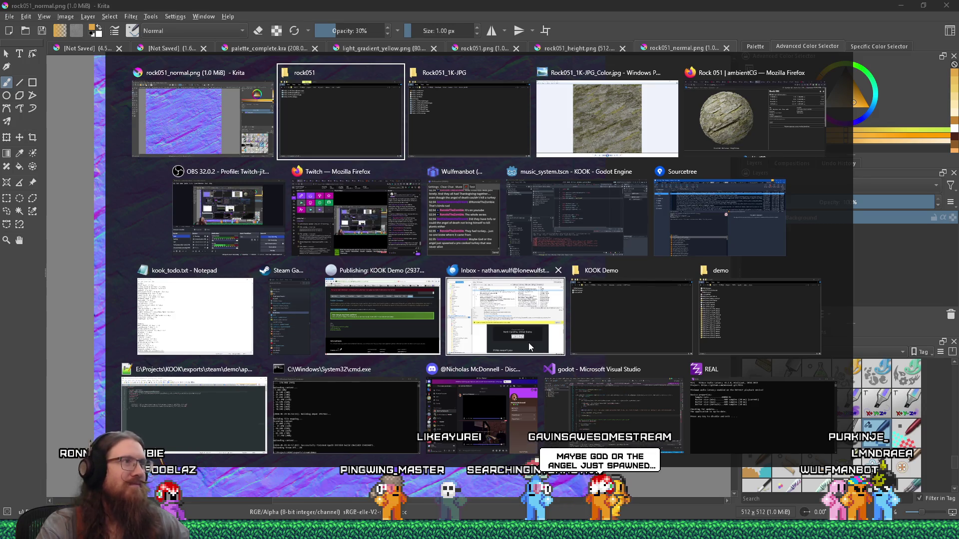
key(Return)
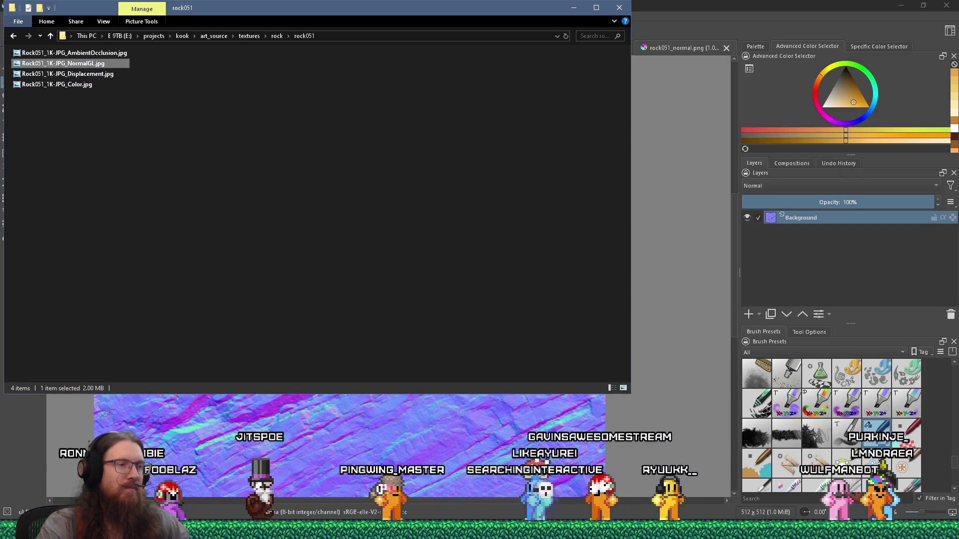
key(alt+Tab)
key(alt+Tab)
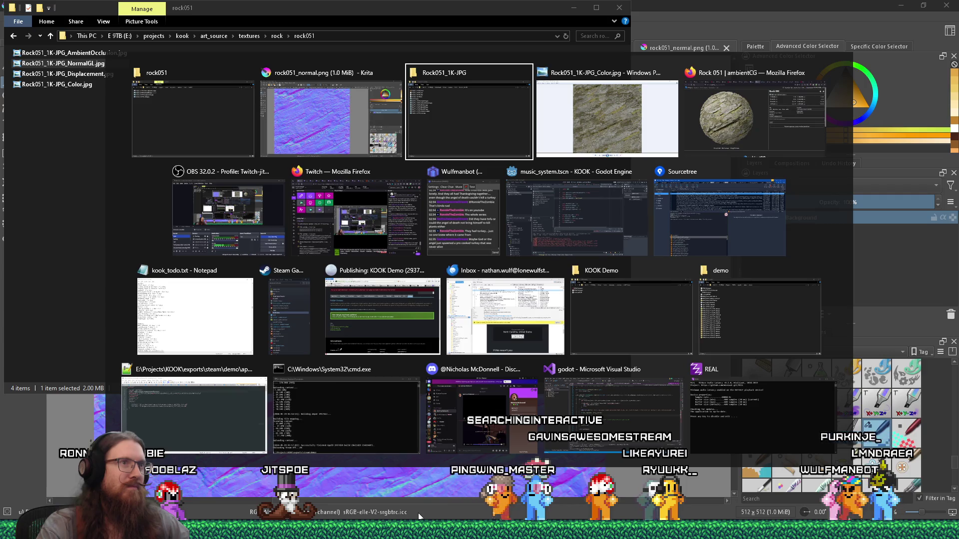
key(alt+Tab)
key(alt+Tab)
key(alt+Tab)
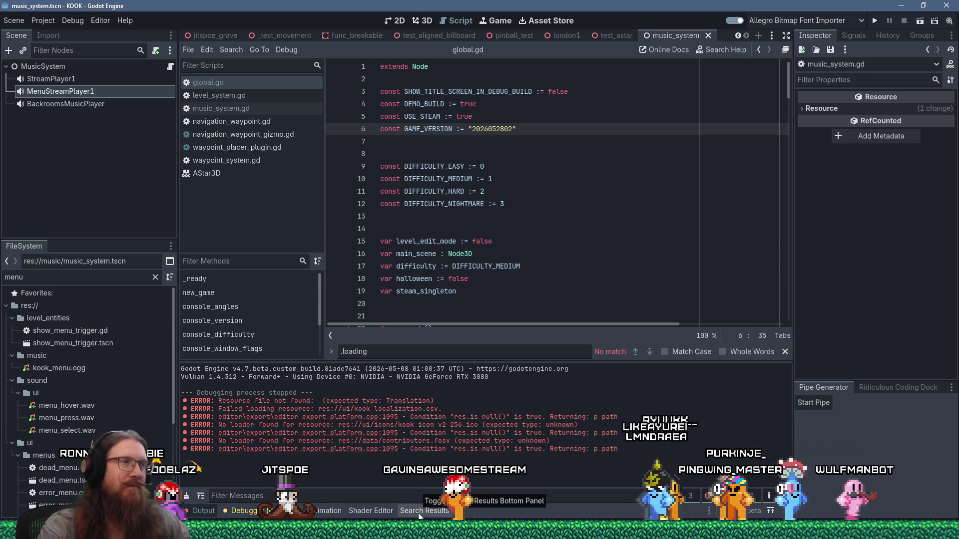
Close the '.loading' find bar in global.gd's script editor
click(784, 352)
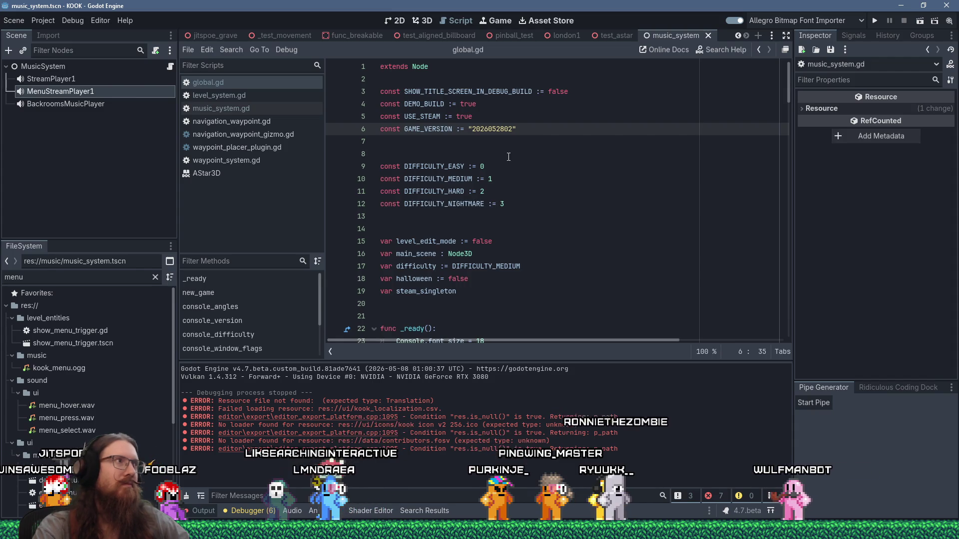
key(alt+Tab)
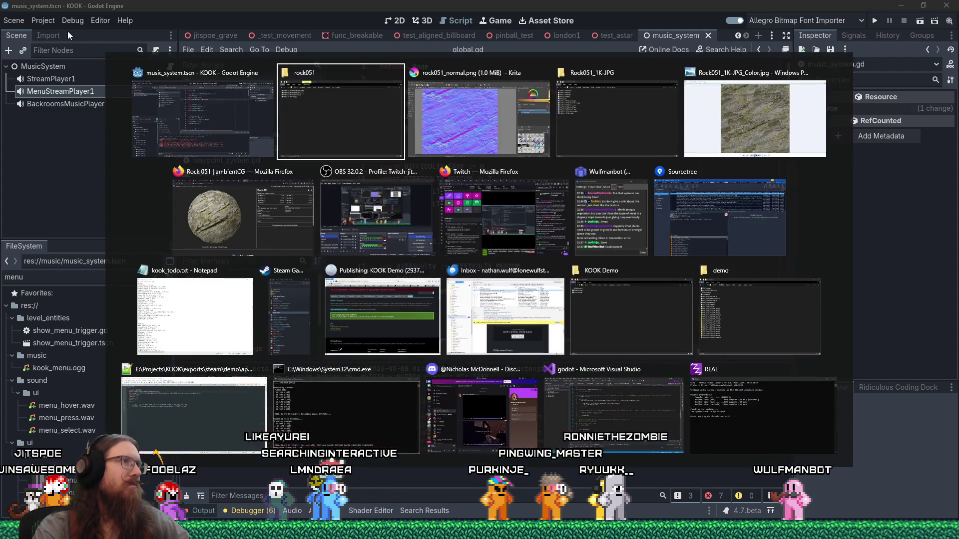
Back in Godot, filter the FileSystem dock by 'rock material'
key(alt+Tab)
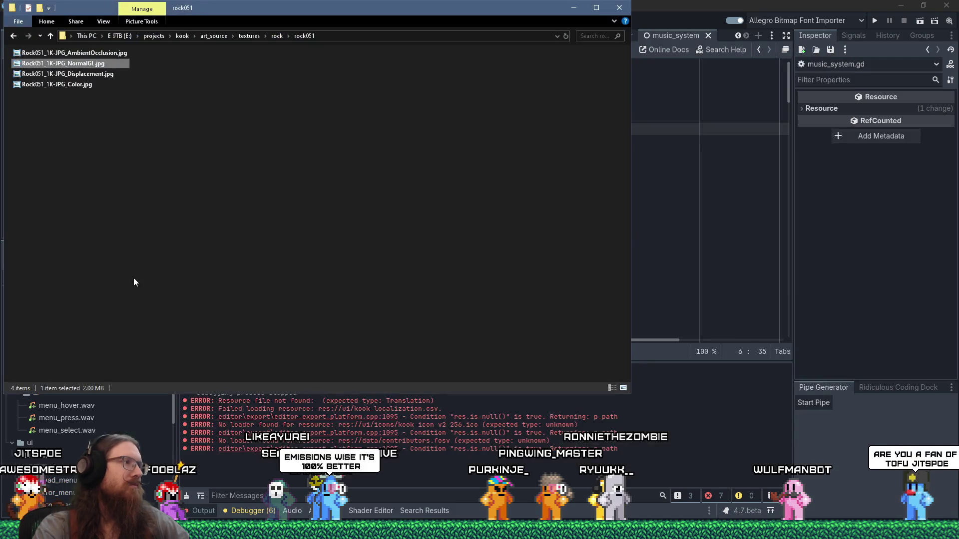
click(675, 5)
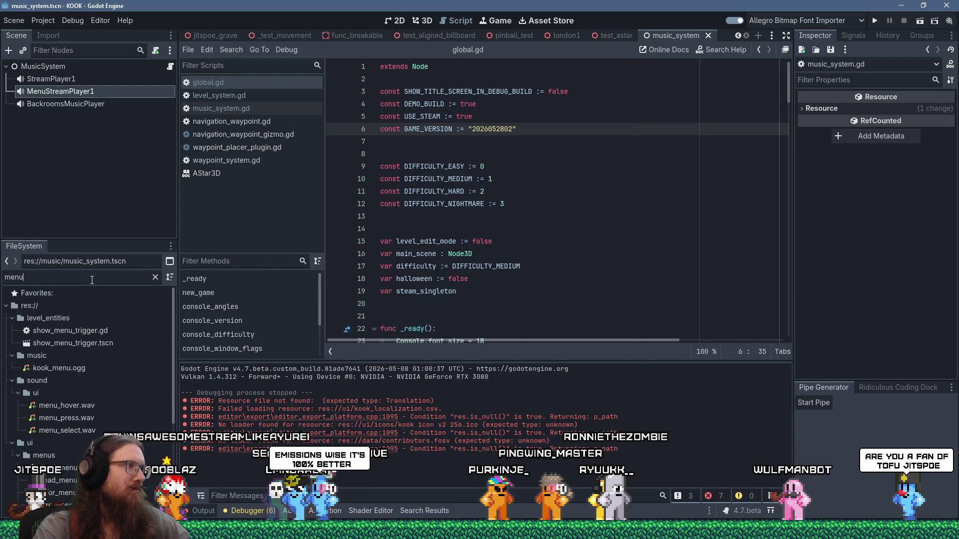
key(ctrl+a)
text(rock mate)
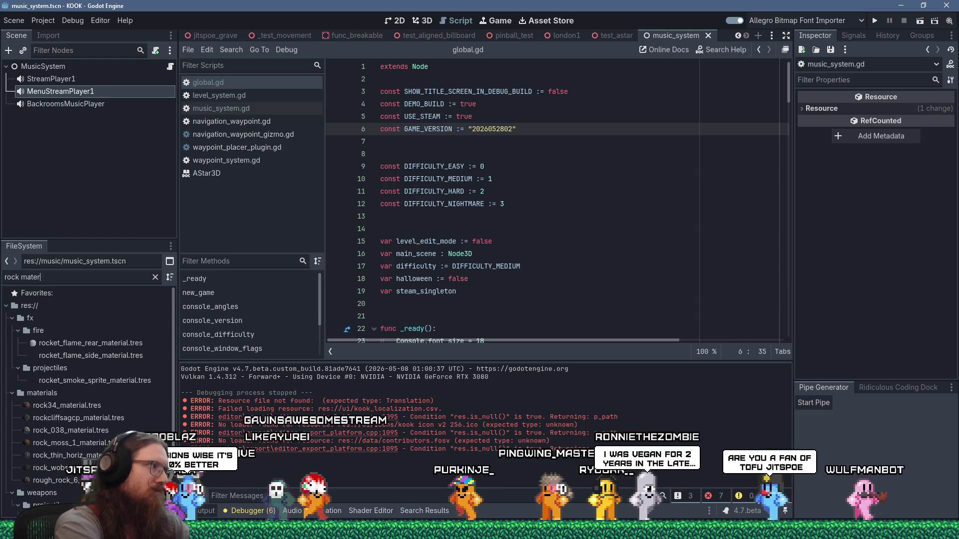
text(rial)
Duplicate rock34_material.tres under the name rock051_material.tres
click(62, 404)
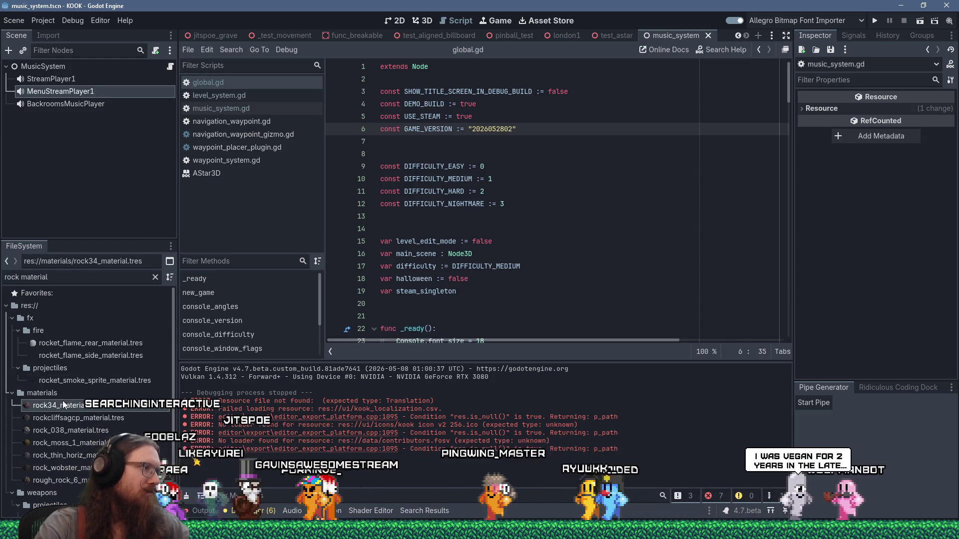
right_click(62, 400)
click(118, 425)
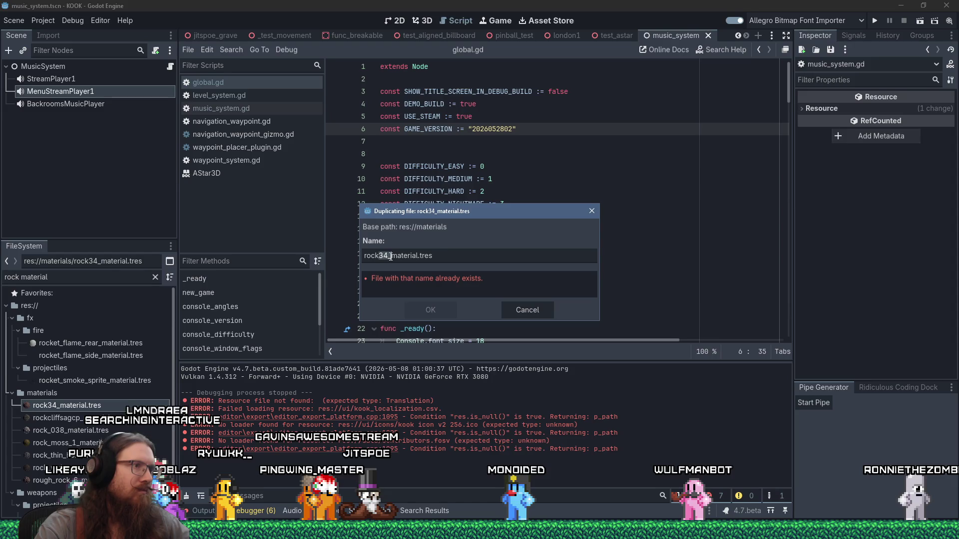
text(051)
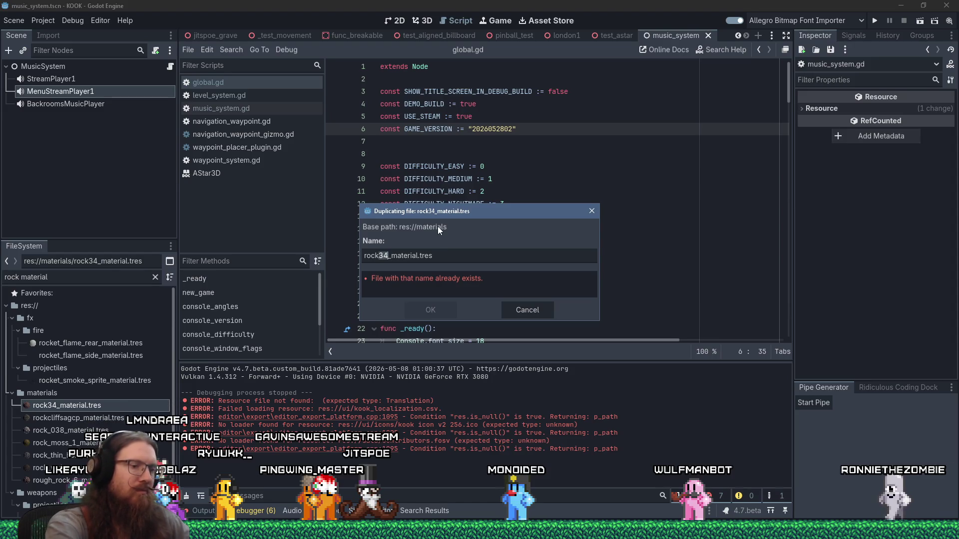
key(Return)
key(alt+Tab)
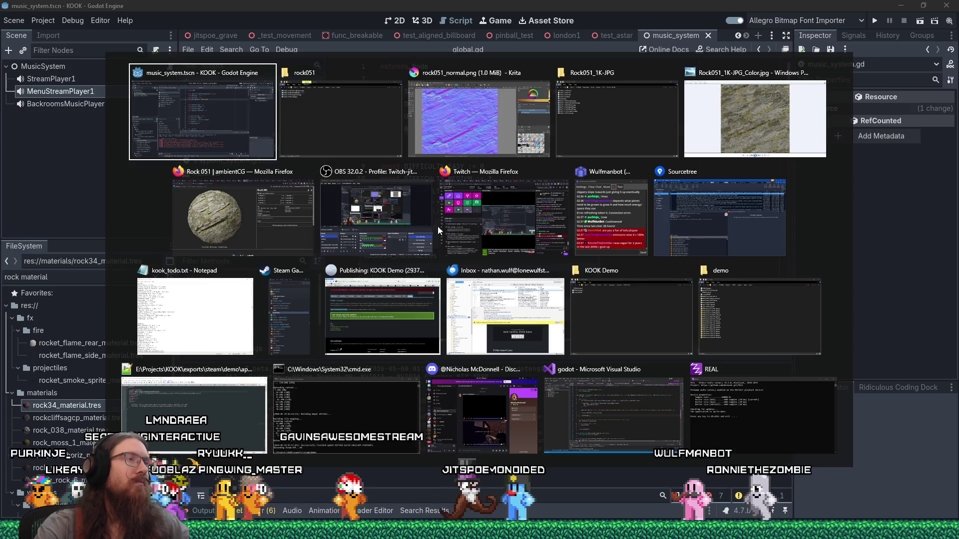
key(Escape)
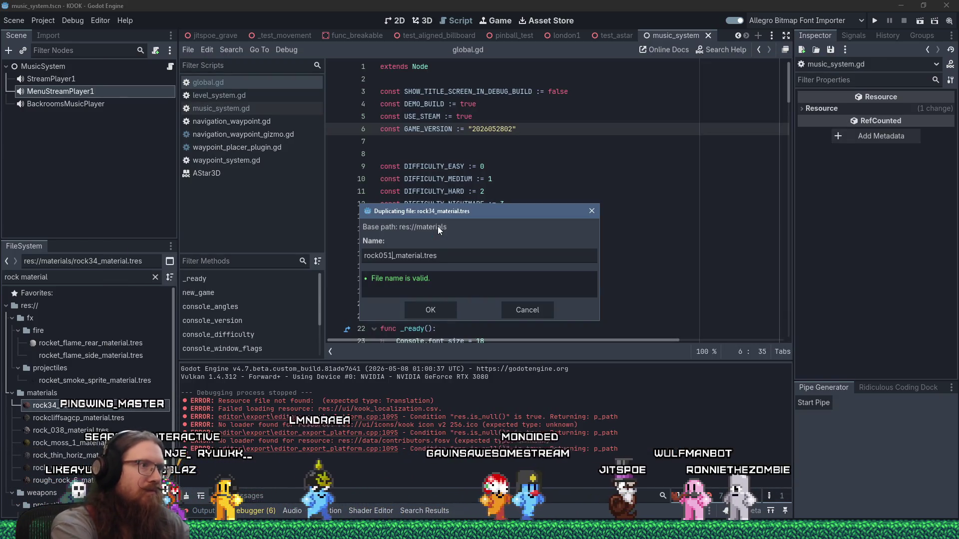
key(Return)
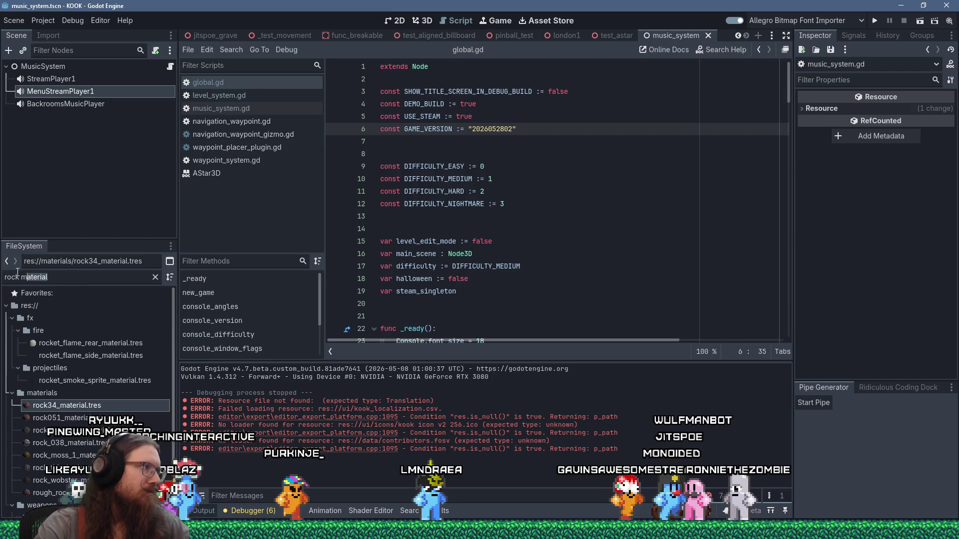
Filter by 'rock 51' and give rock051_material.tres the rock051 colour, normal and height PNGs
text(rock 51)
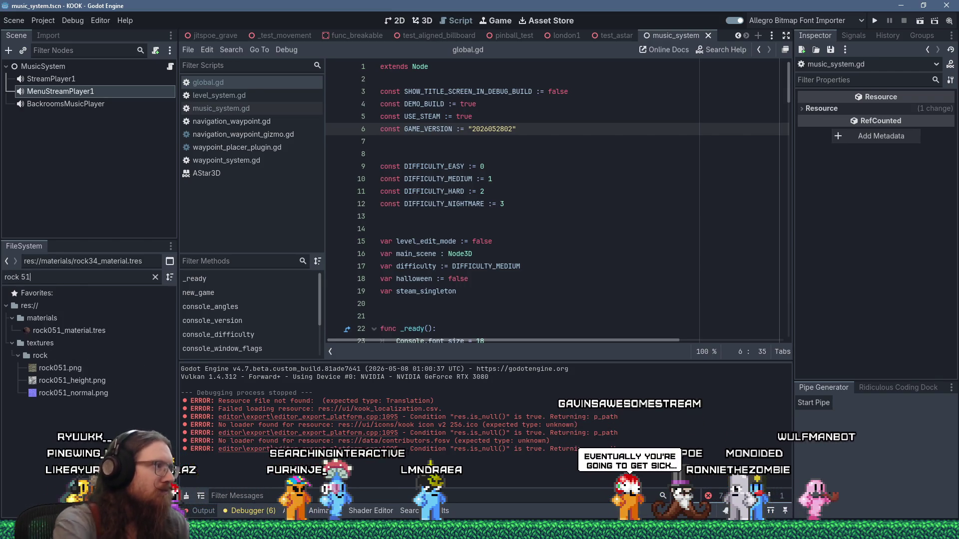
click(102, 331)
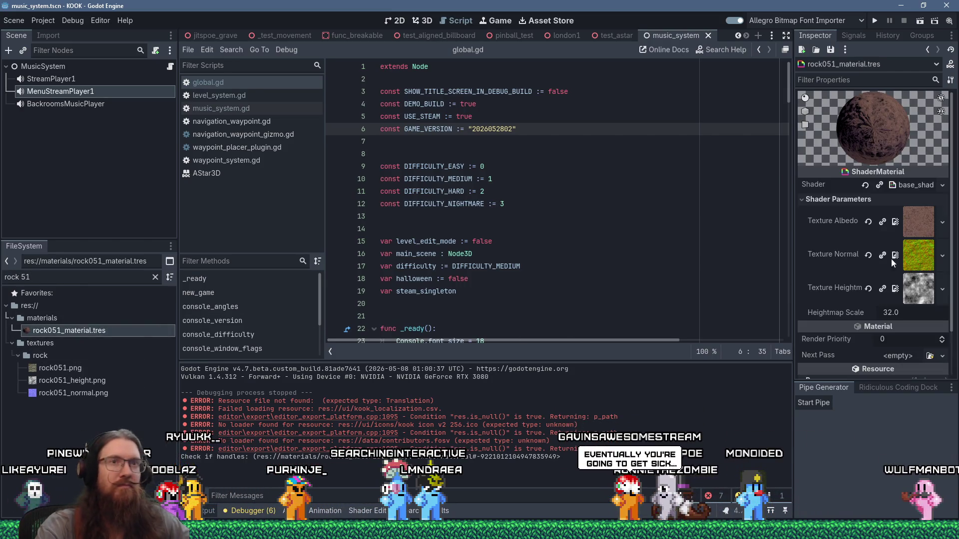
click(55, 372)
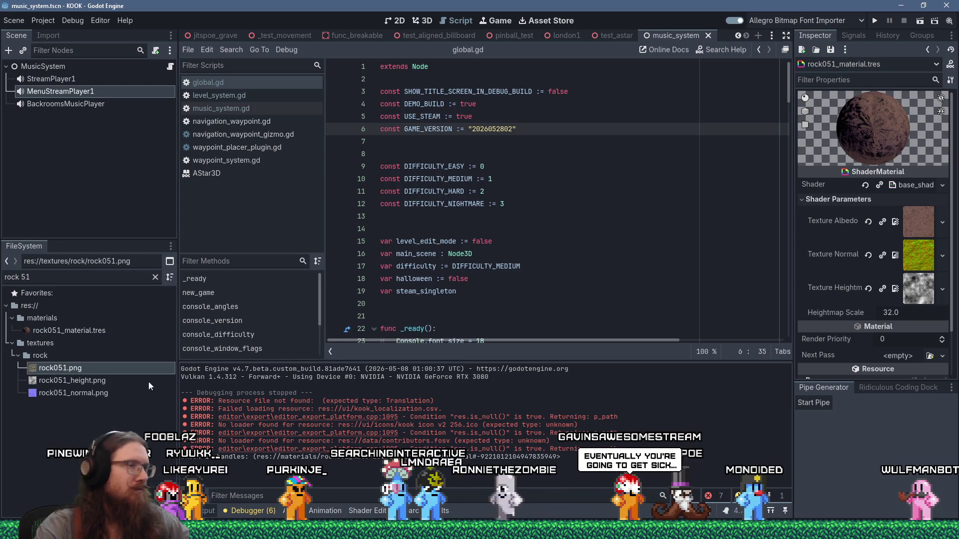
drag(922, 221, 922, 222)
mouse_move(74, 393)
mouse_down()
mouse_move(930, 254)
mouse_move(925, 260)
mouse_up()
drag(71, 380, 927, 289)
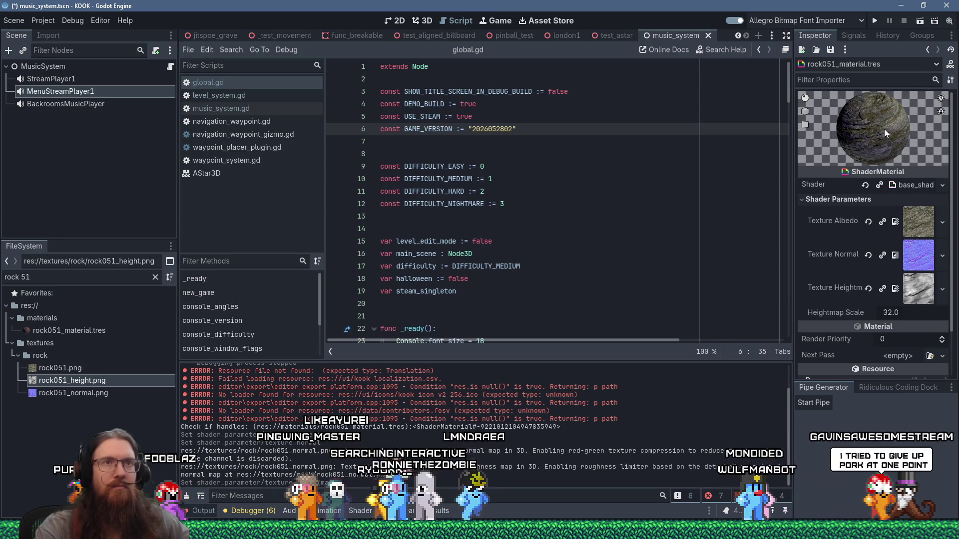
mouse_move(885, 132)
mouse_down()
mouse_move(876, 127)
mouse_move(896, 128)
mouse_up()
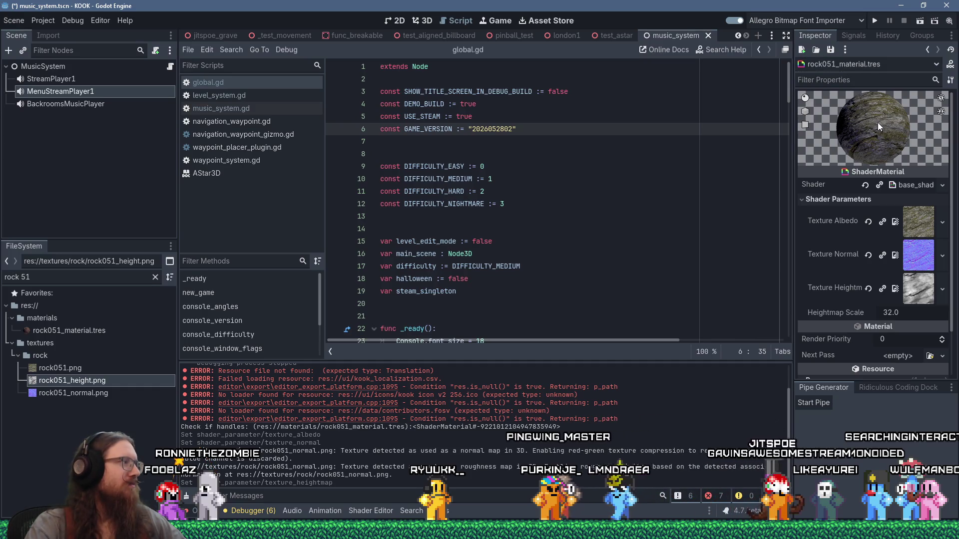
mouse_move(880, 143)
mouse_down()
mouse_move(871, 146)
mouse_move(910, 132)
mouse_move(879, 143)
mouse_up()
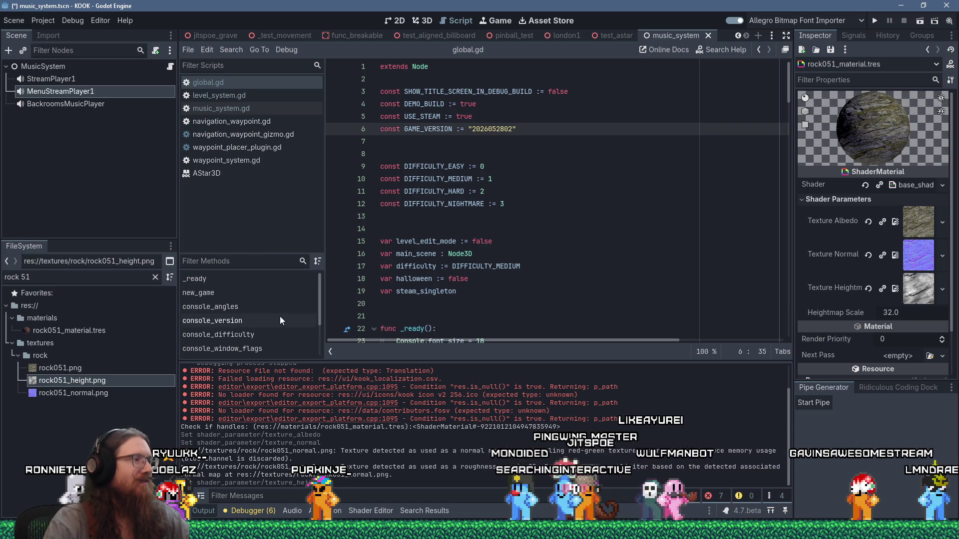
key(alt+Tab)
Point File Explorer at the kook_godot\textures\rock folder
key(alt+Tab)
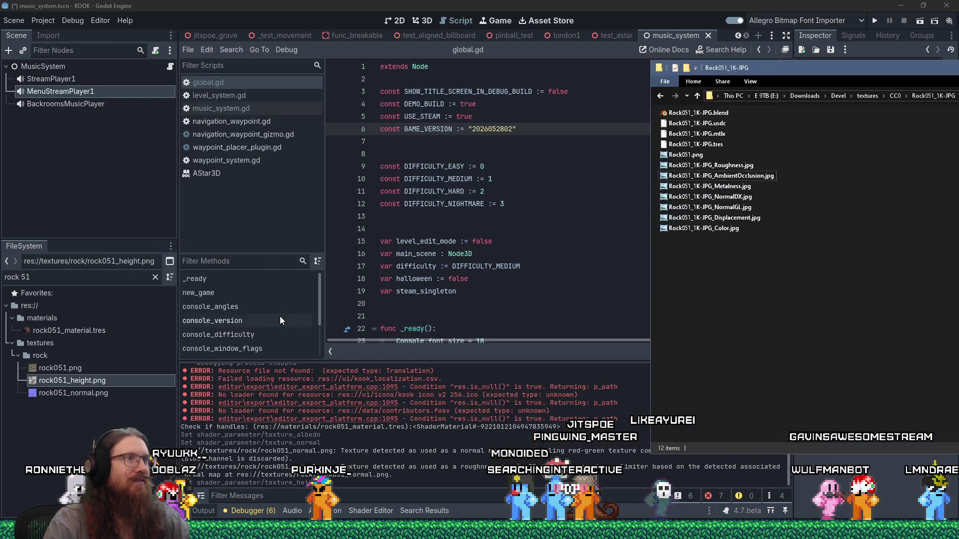
key(alt+Tab)
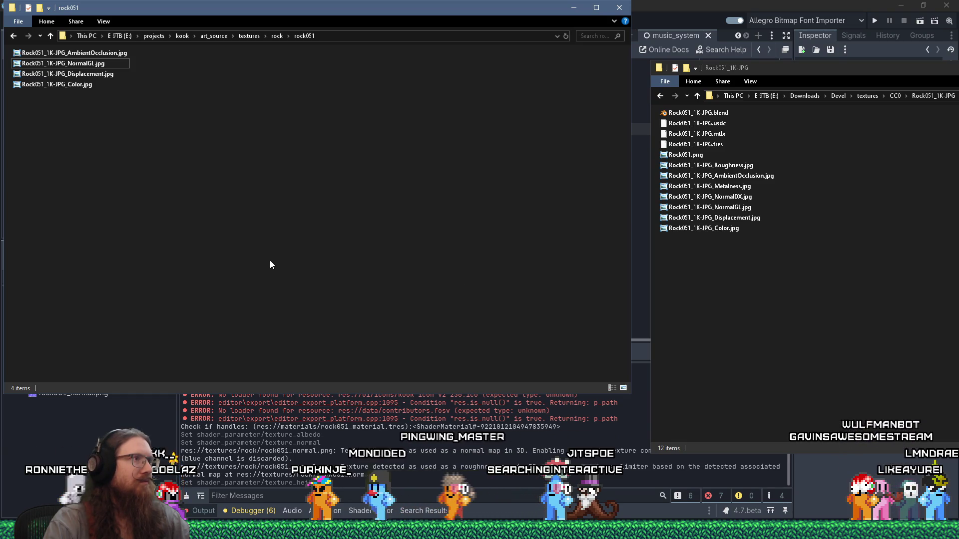
click(242, 37)
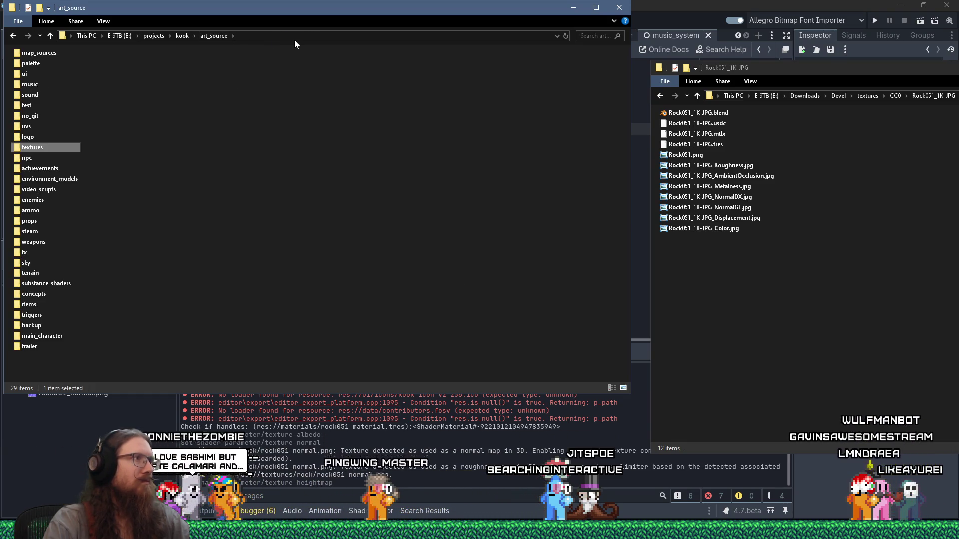
click(260, 36)
key(ctrl+shift+Left)
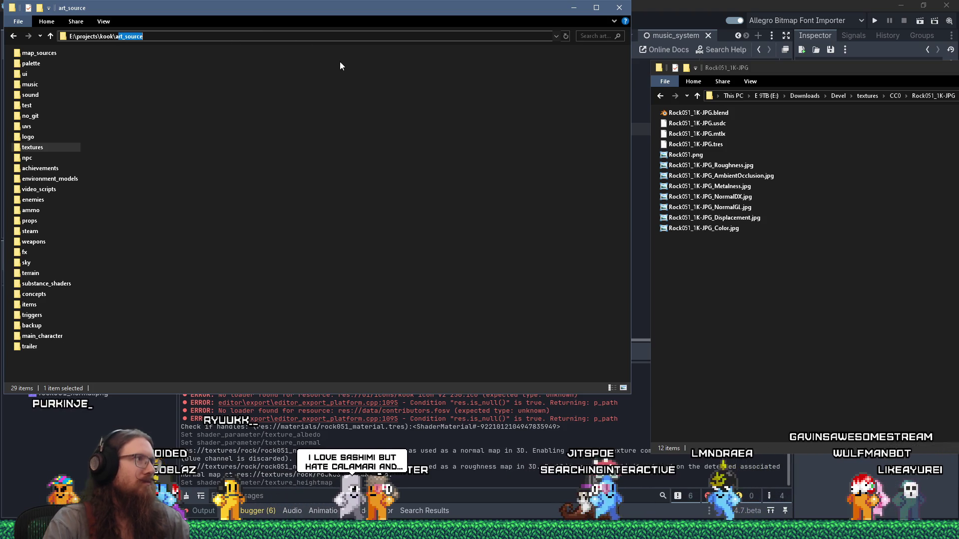
key(BackSpace)
text(kook_godot\)
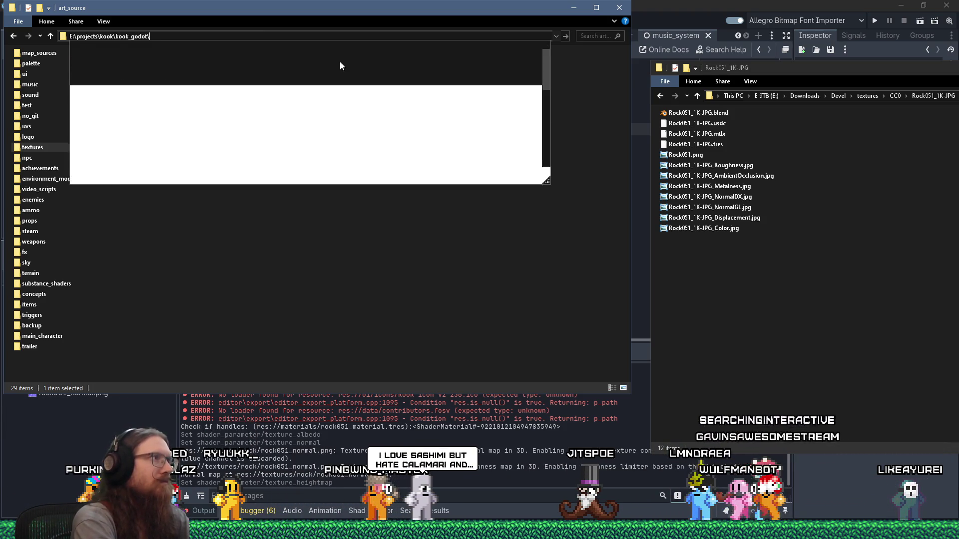
text(textures\rock)
key(Return)
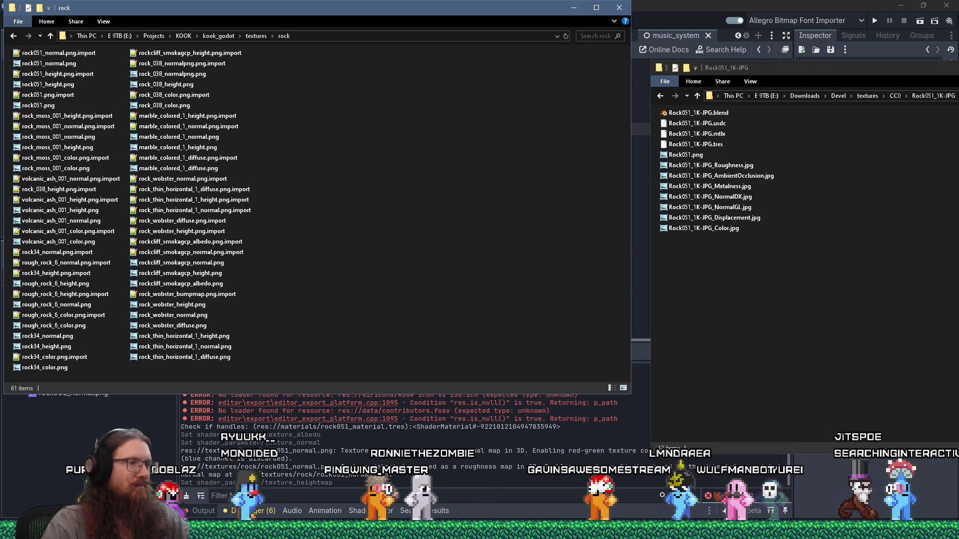
In Wally, close the kook_wood.wad package and its texture window, then bring up Open
key(alt+Tab)
mouse_move(729, 89)
mouse_down()
mouse_move(894, 123)
mouse_move(707, 122)
mouse_up()
click(753, 122)
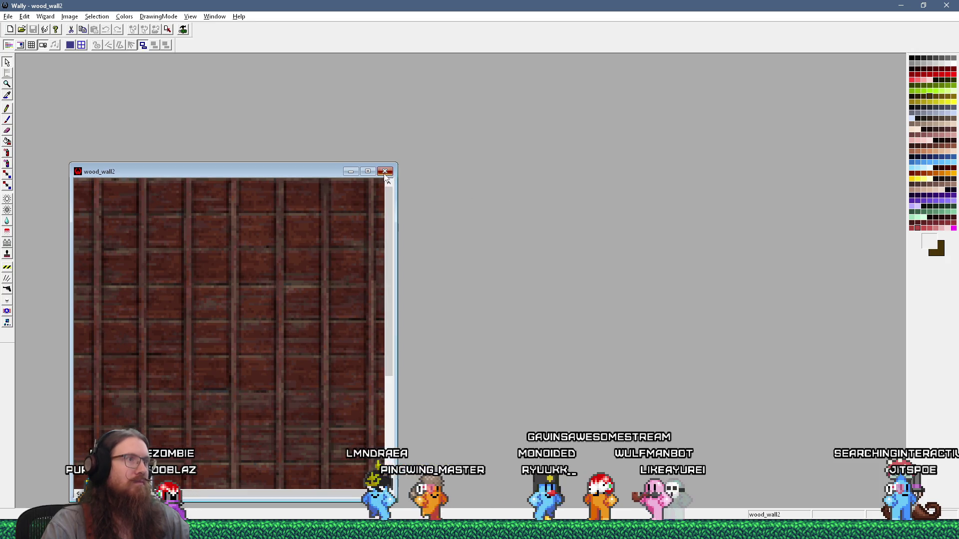
click(388, 169)
key(ctrl+o)
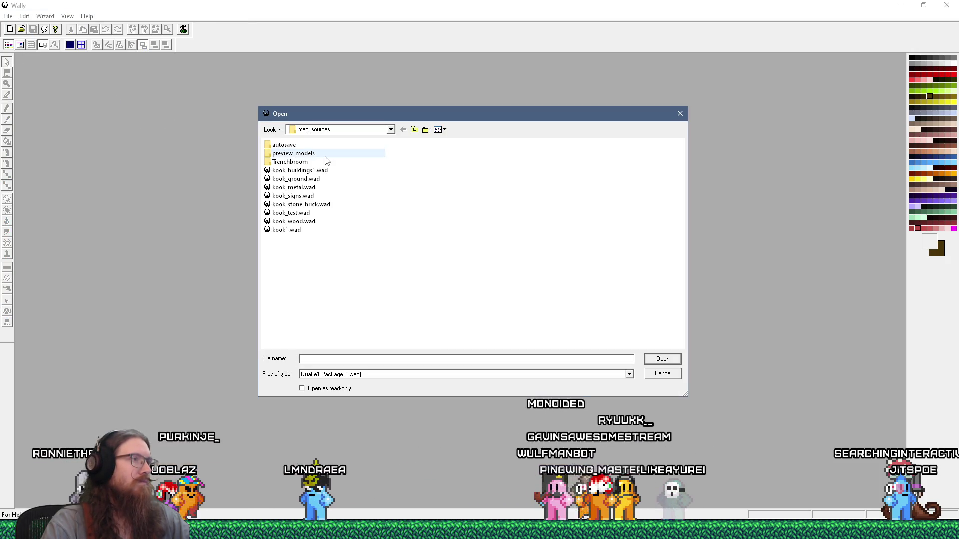
Open kook_stone_brick.wad and import rock051.png from the rock folder as a 512 × 512 texture
double_click(312, 205)
drag(706, 182, 587, 71)
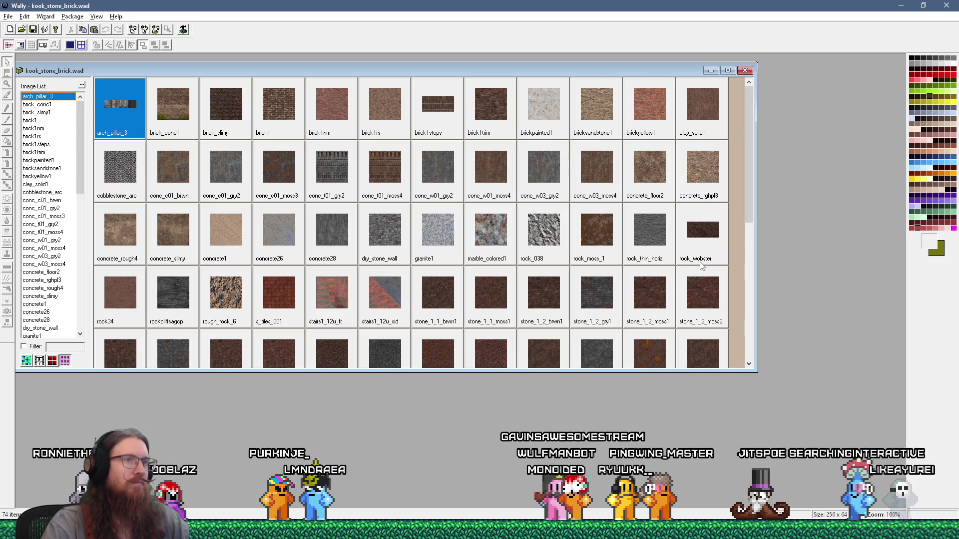
key(alt+Tab)
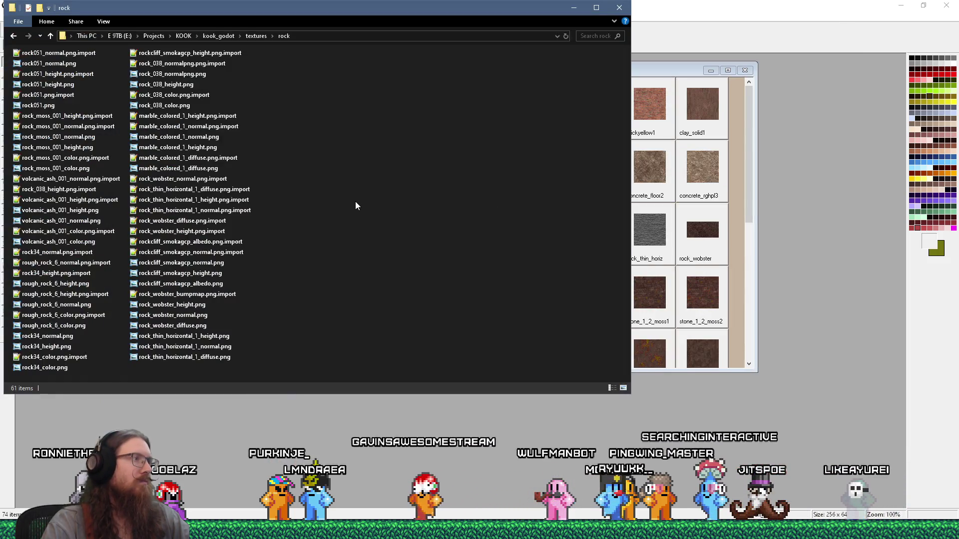
key(alt+Tab)
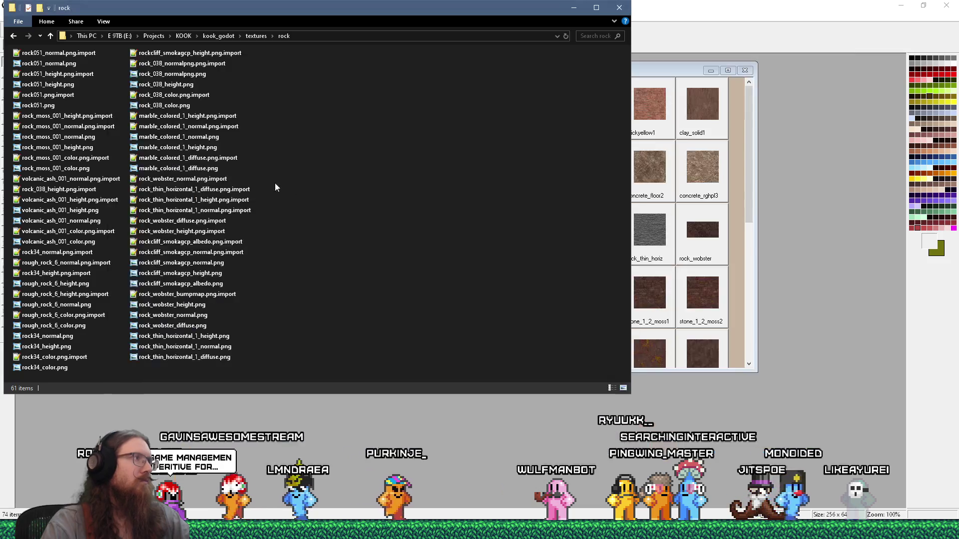
drag(38, 106, 738, 295)
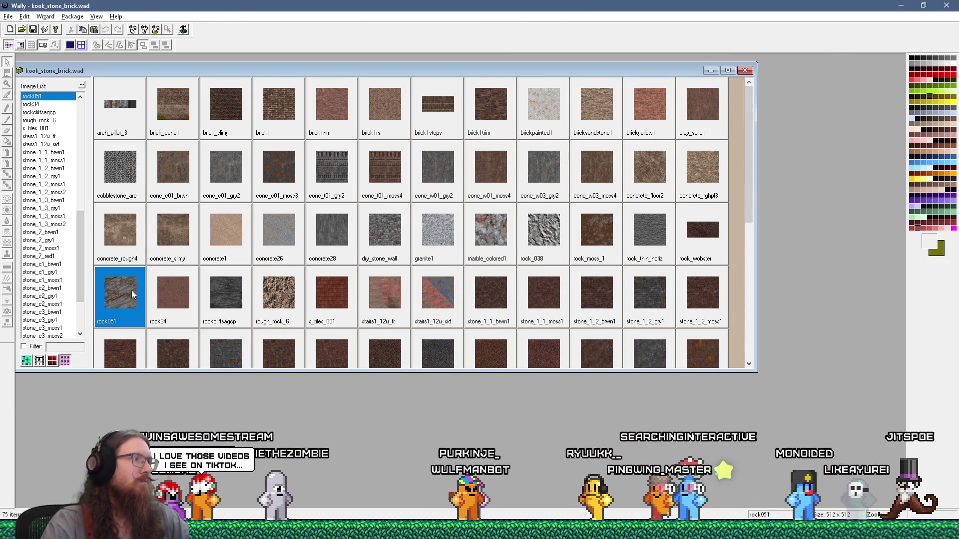
Inspect the imported rock051 texture zoomed in, close it, and bring up ambientCG's Rock 051 page
double_click(110, 285)
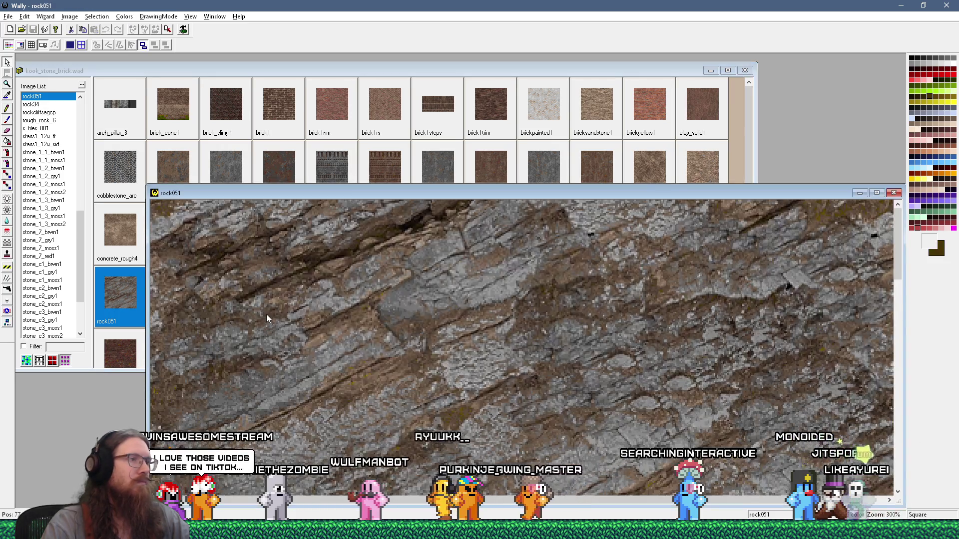
scroll(267, 318, down, 1)
drag(404, 194, 371, 52)
scroll(433, 178, down, 1)
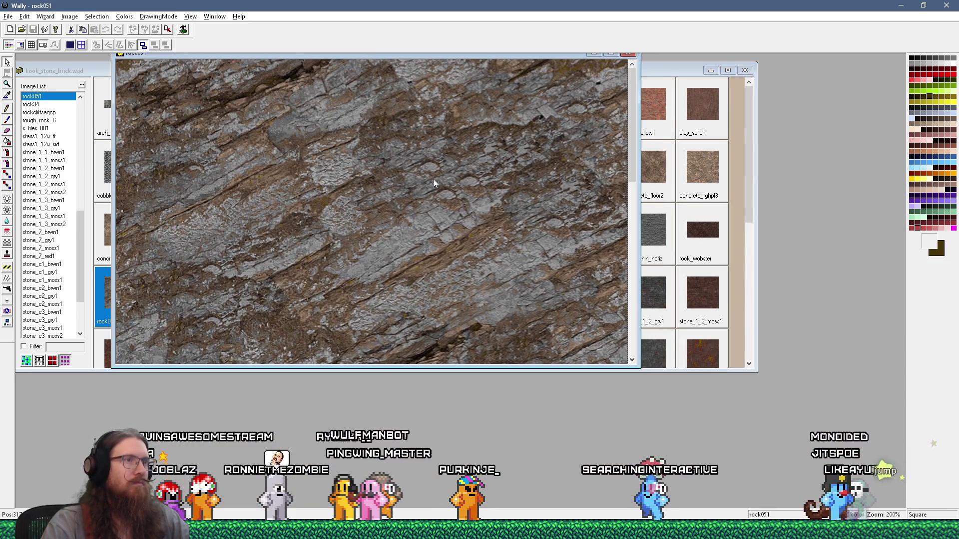
scroll(363, 257, up, 2)
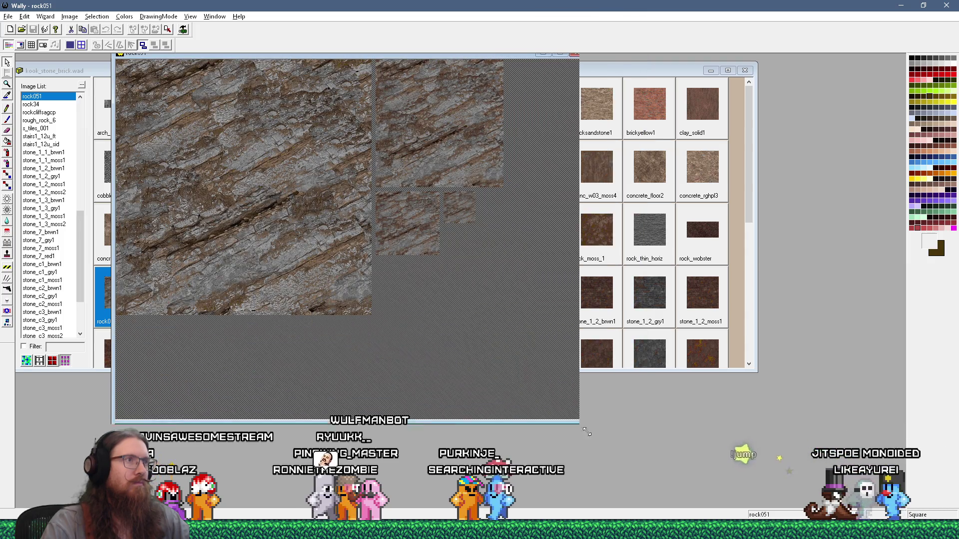
scroll(352, 200, down, 1)
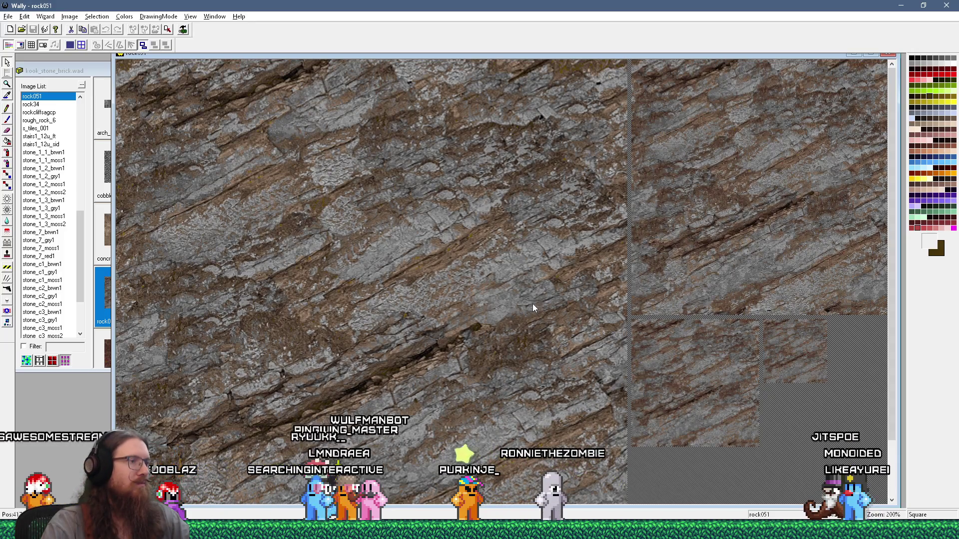
key(minus)
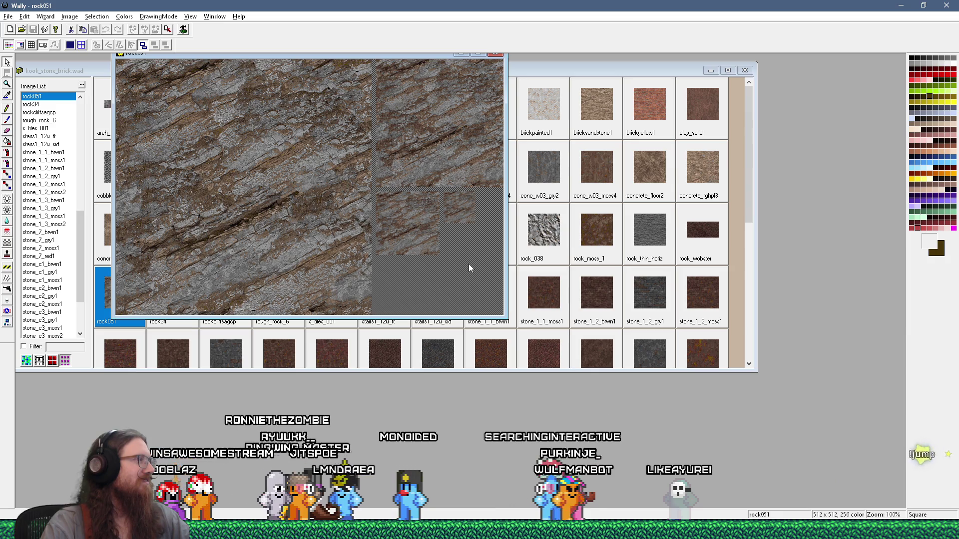
drag(400, 54, 429, 116)
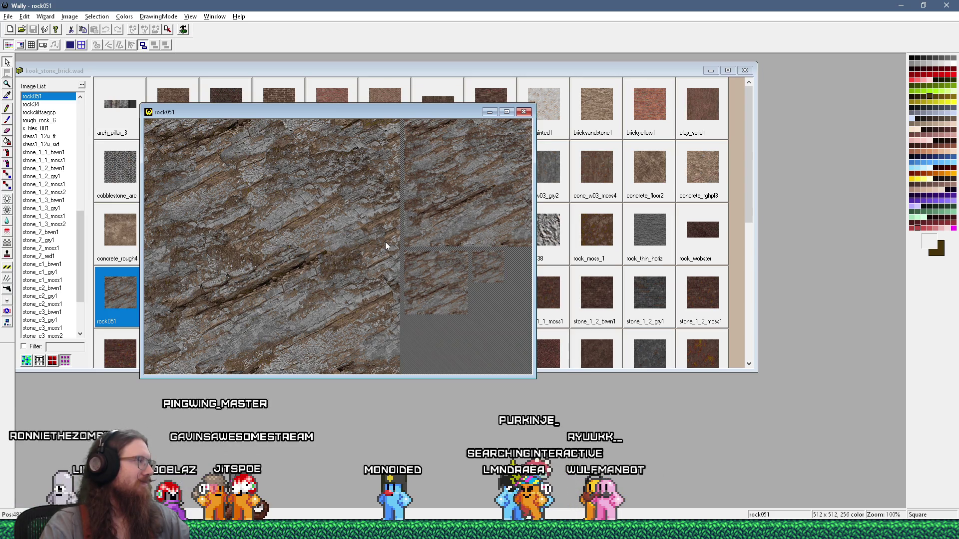
click(523, 112)
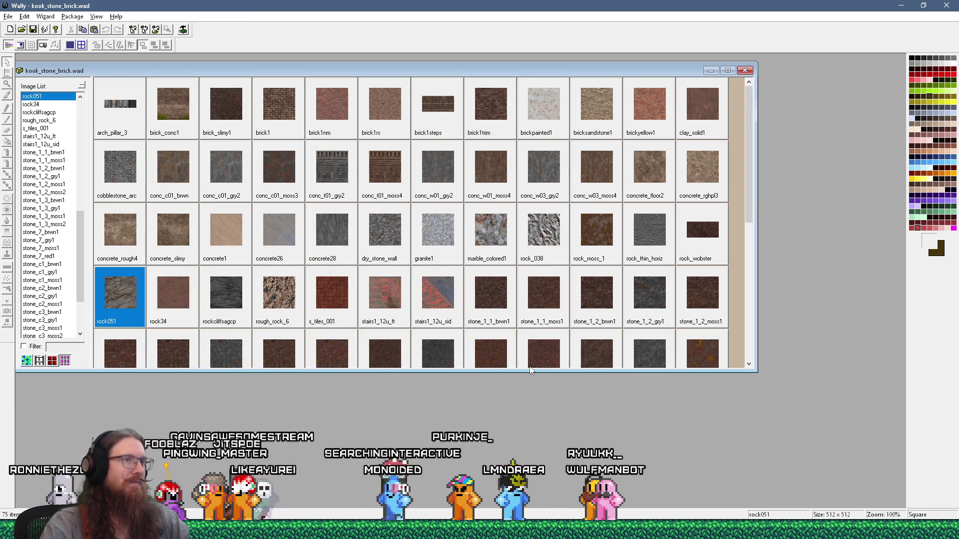
key(alt+Tab)
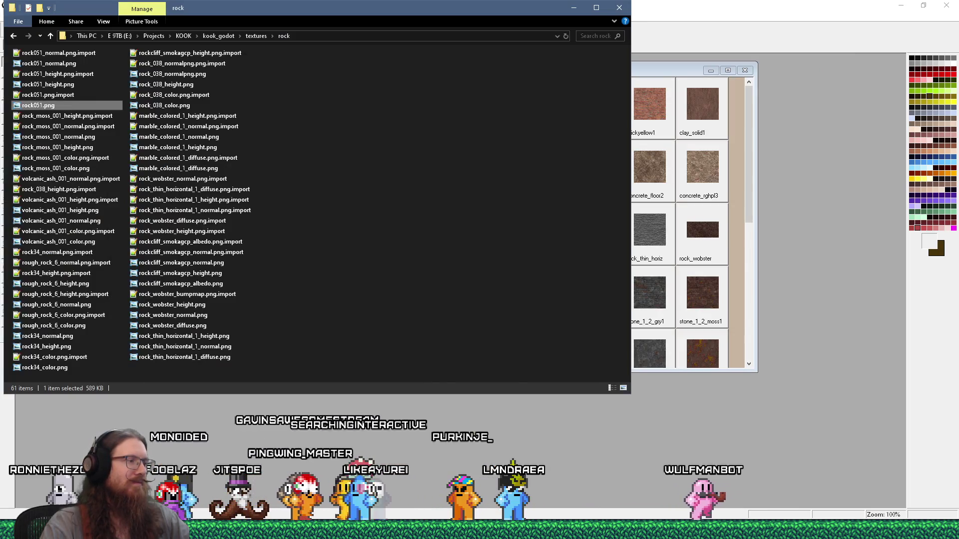
click(716, 500)
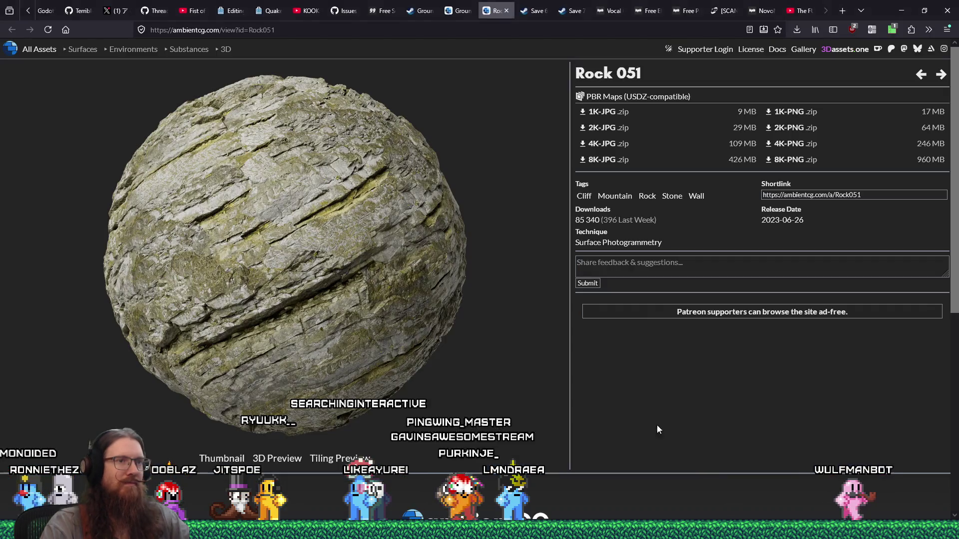
Show the Rock 051 3D Preview on ambientCG, check the uMatrix panel, then return to Wally
scroll(640, 390, down, 2)
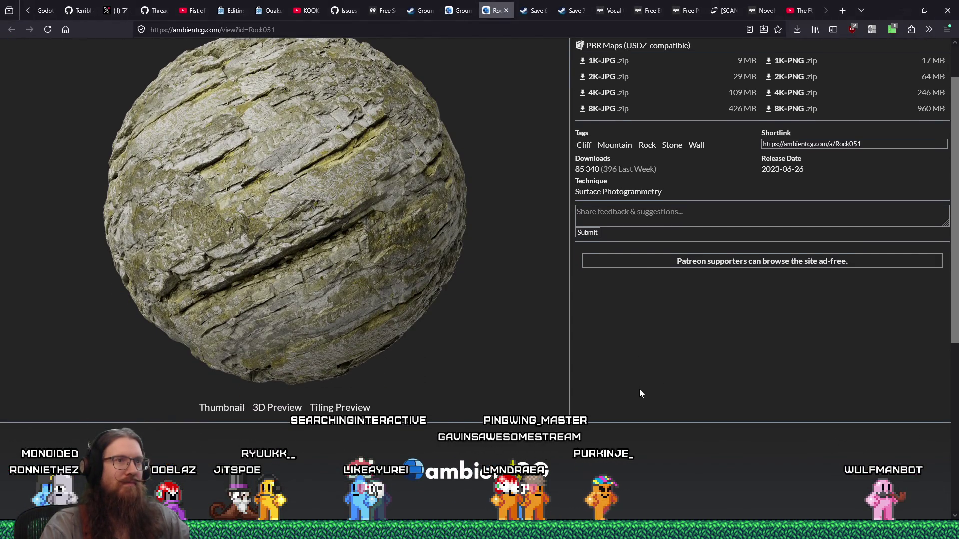
scroll(640, 393, up, 2)
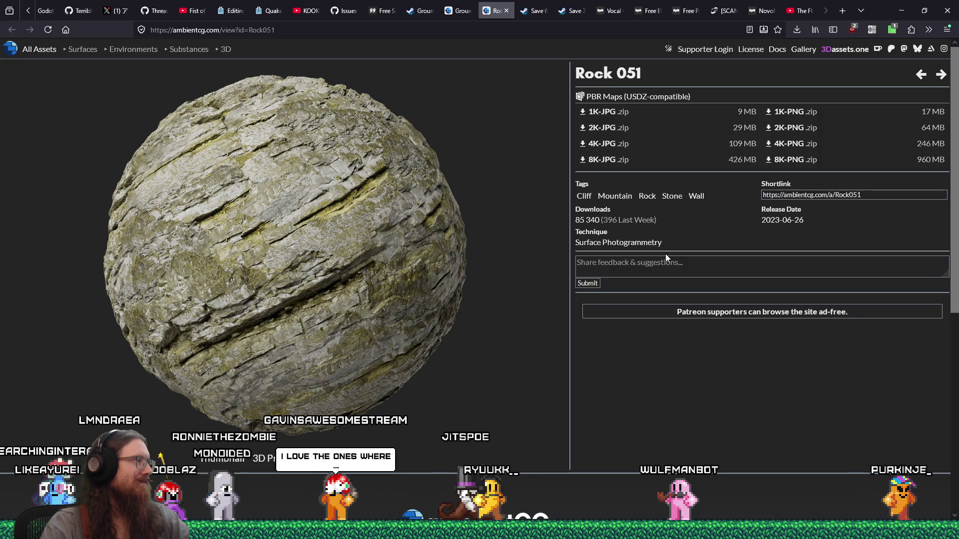
scroll(665, 255, down, 5)
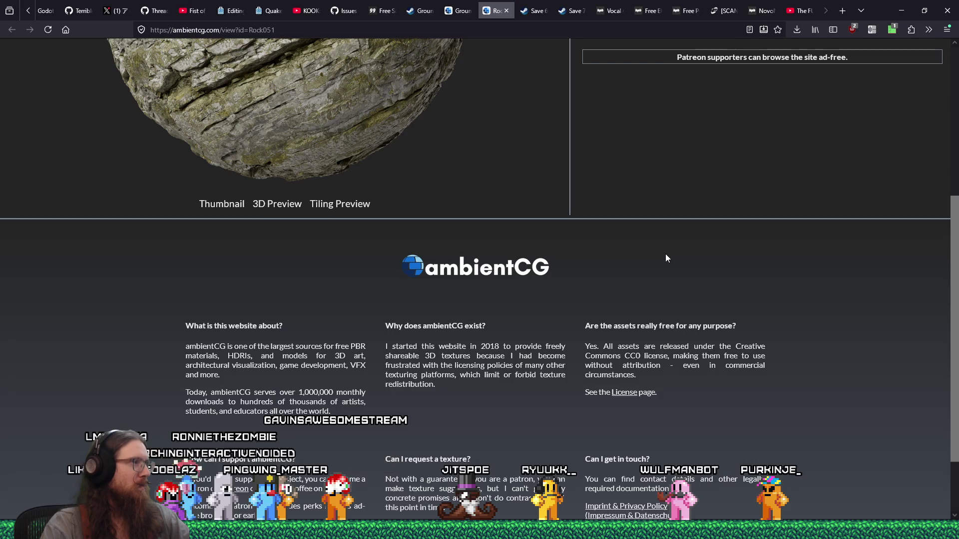
click(280, 204)
scroll(333, 274, up, 5)
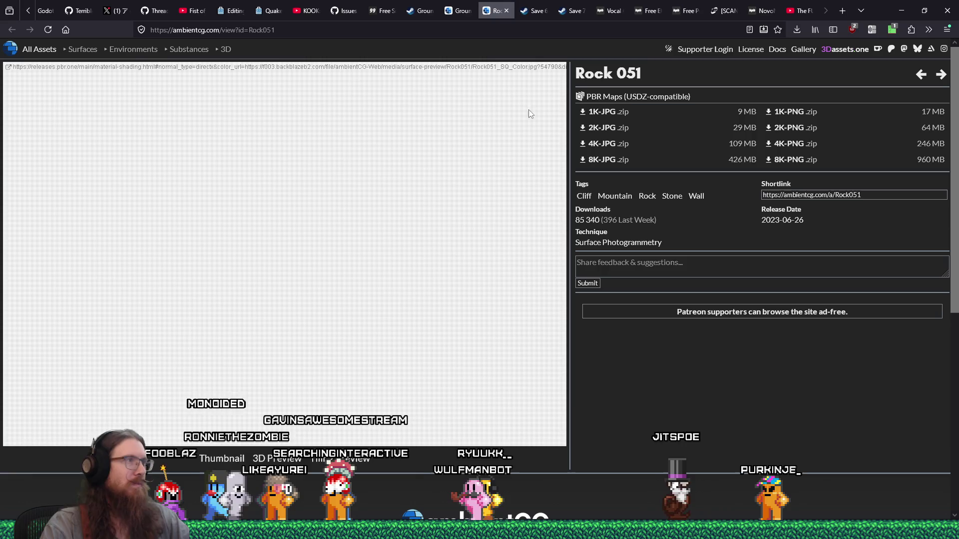
click(891, 30)
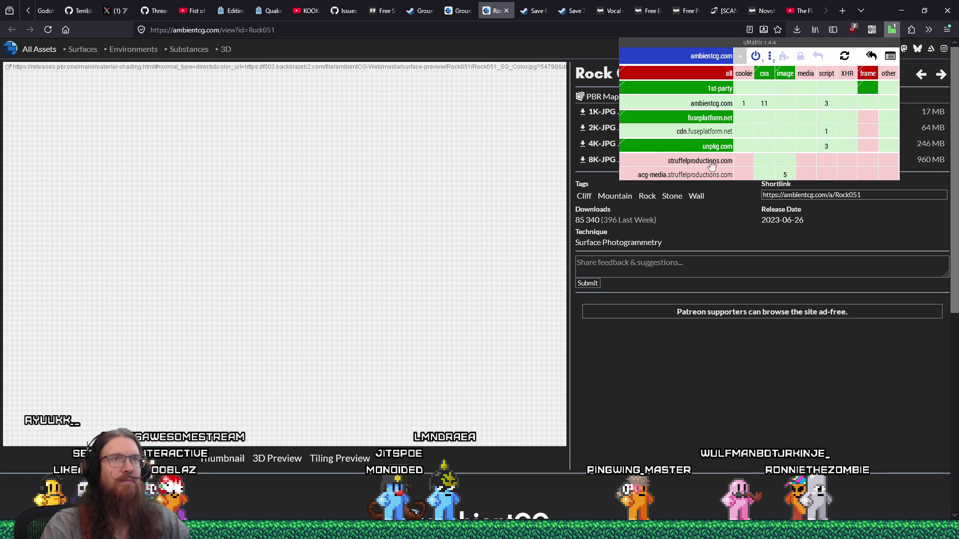
click(738, 308)
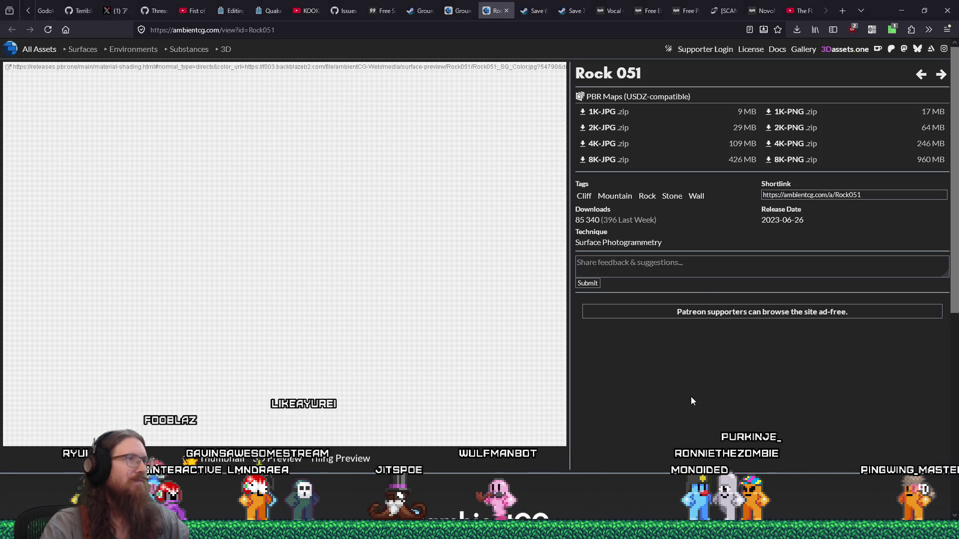
key(alt+Tab)
key(alt+Tab)
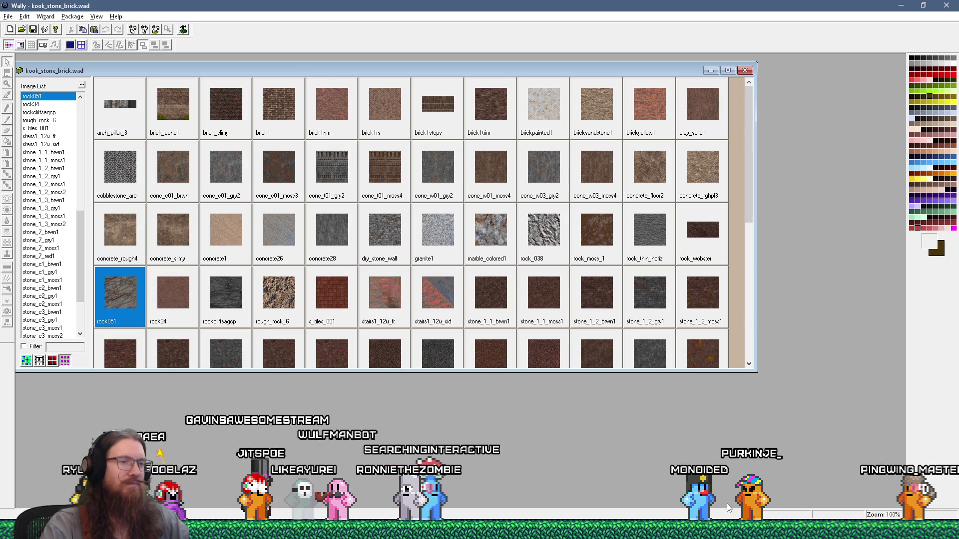
Close the current map in TrenchBroom and open graveyard_credits.map from the recent list
key(alt+Tab)
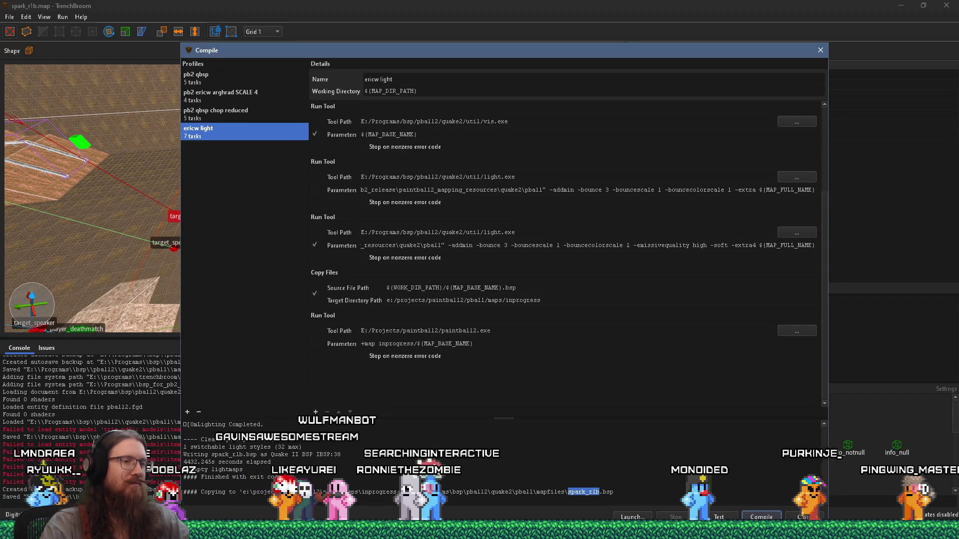
right_click(569, 468)
click(634, 485)
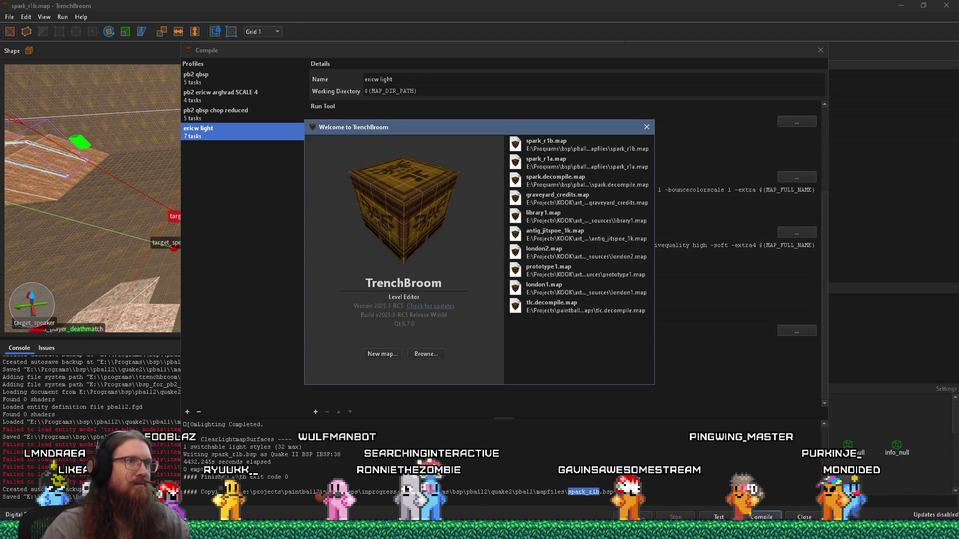
click(558, 199)
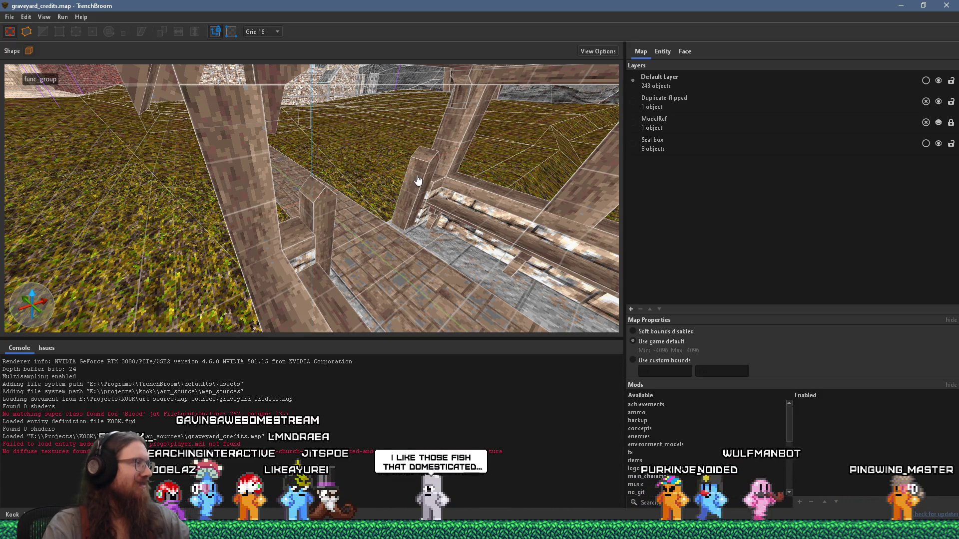
Fly the 3D camera over the grass to the stone cliffs and select the large rock brush
key(s)
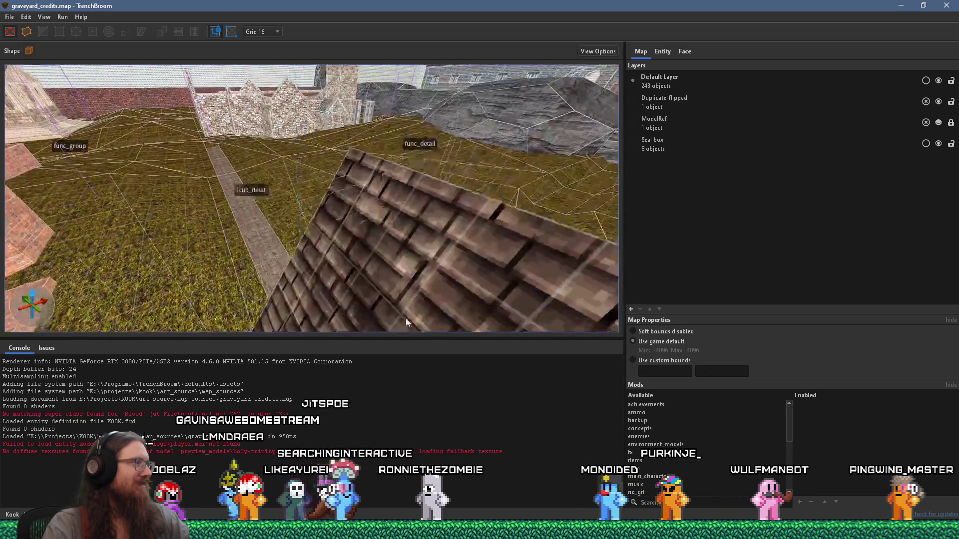
key(a)
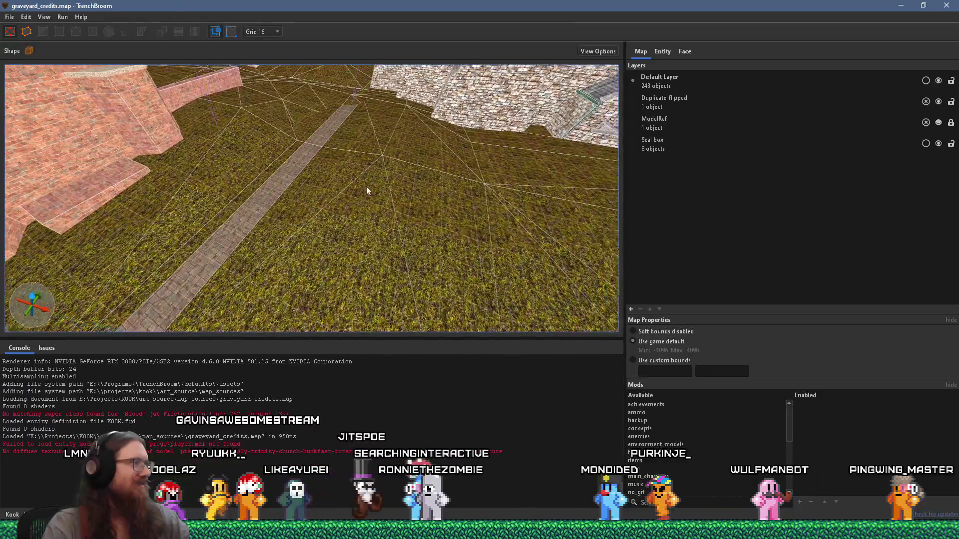
key(s)
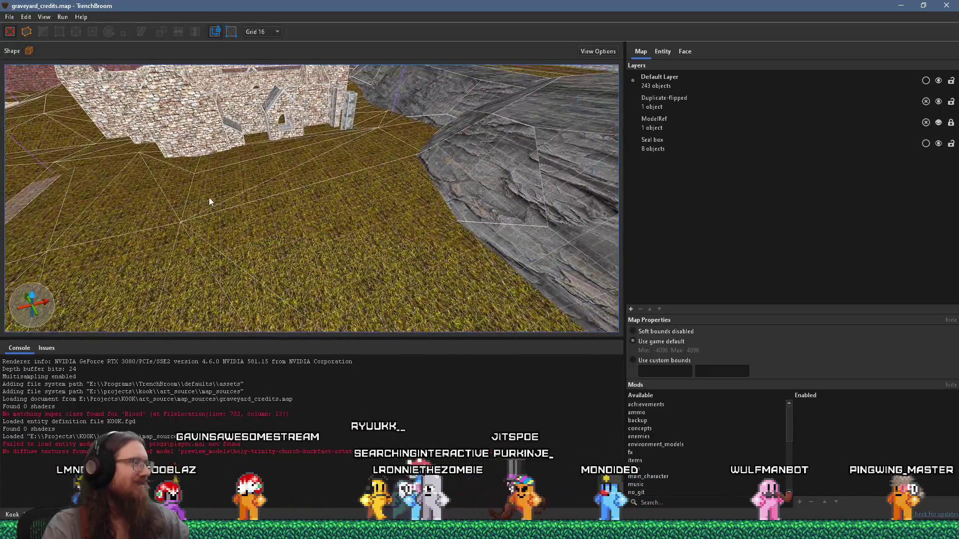
key(w)
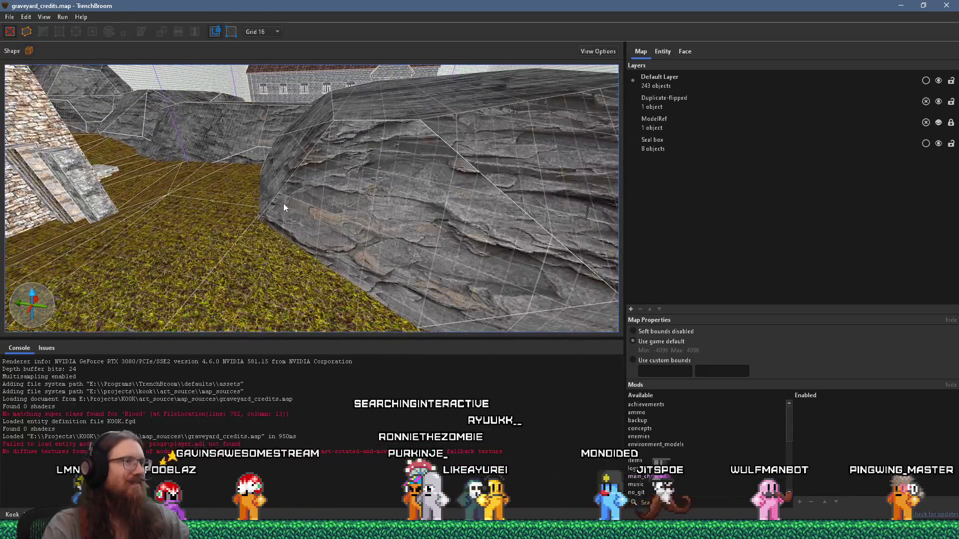
key(w)
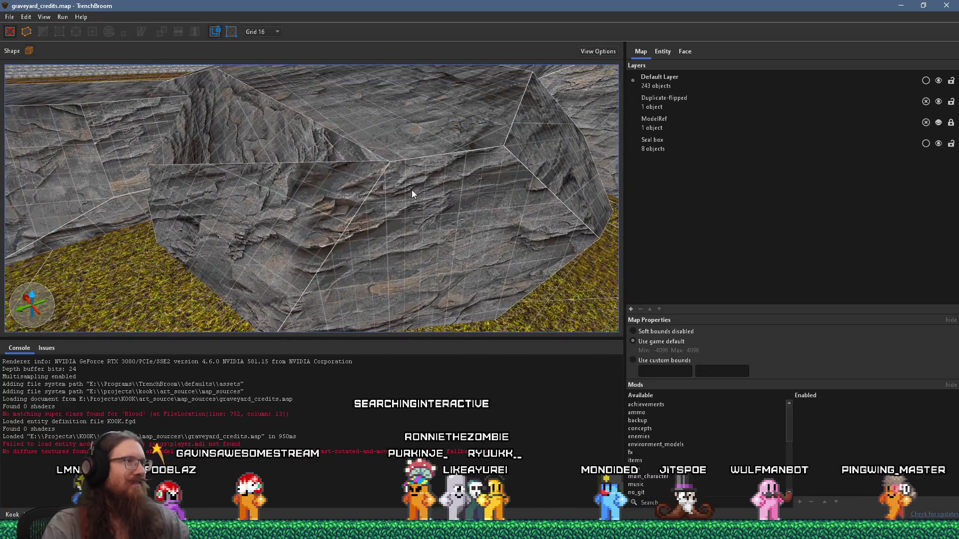
key(w)
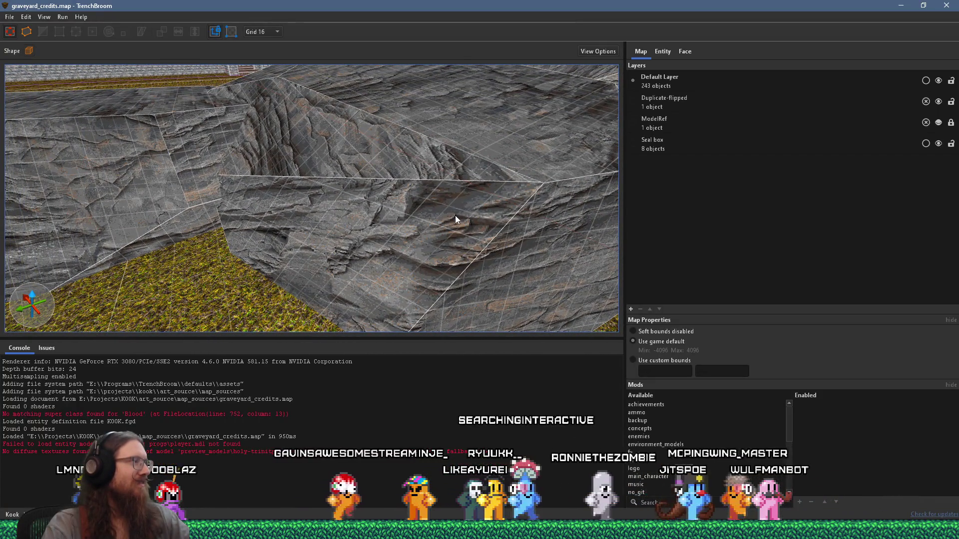
key(s)
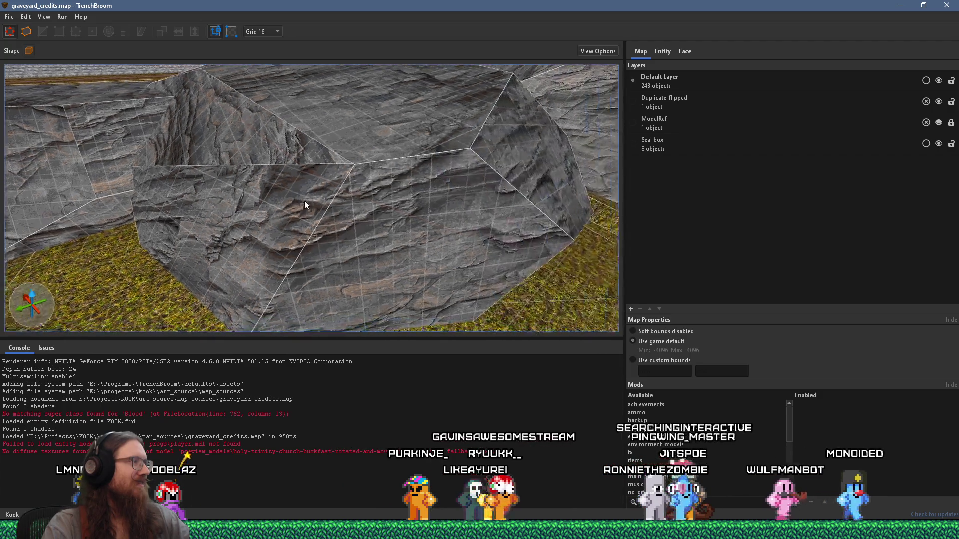
click(254, 188)
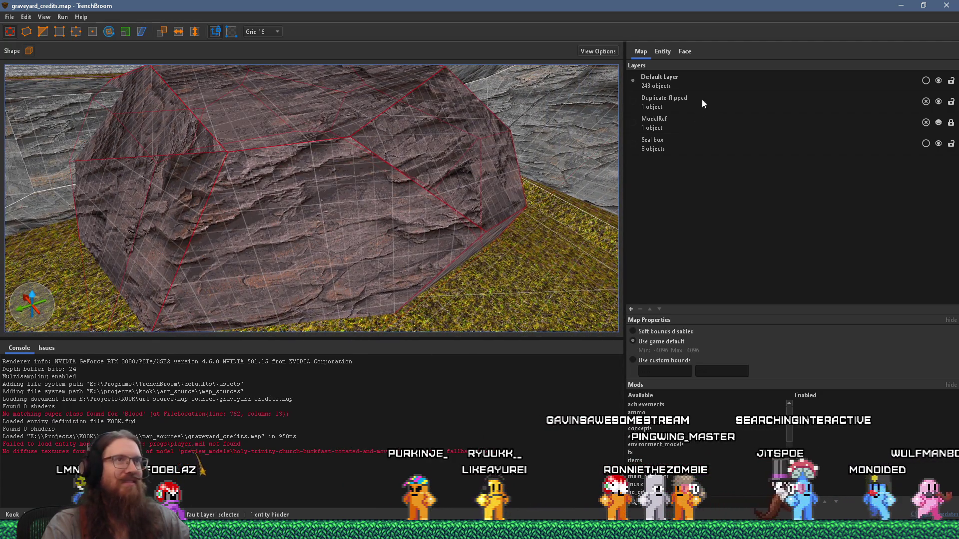
Search 'rock' in the Material Browser and apply rock051 to the selected rock brush
click(685, 52)
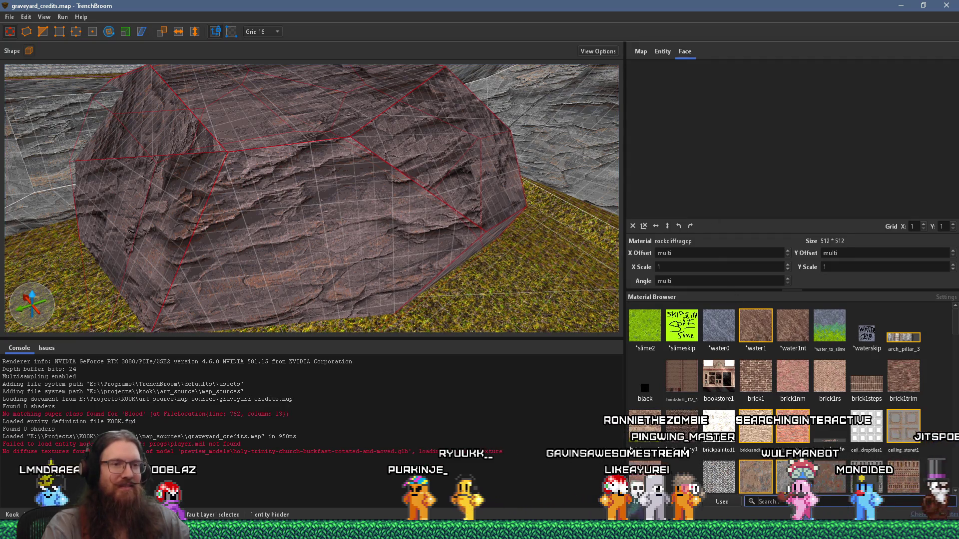
scroll(757, 350, down, 5)
click(759, 501)
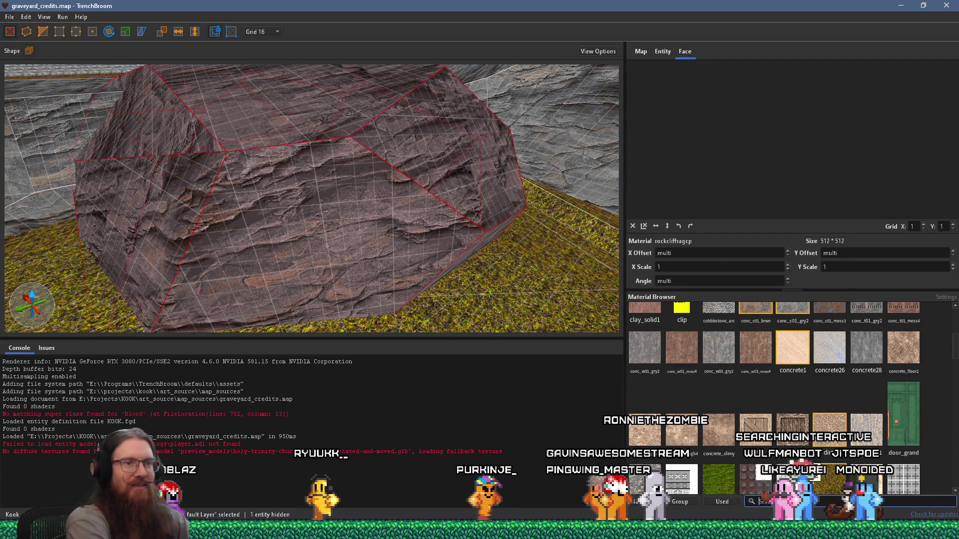
text(rock)
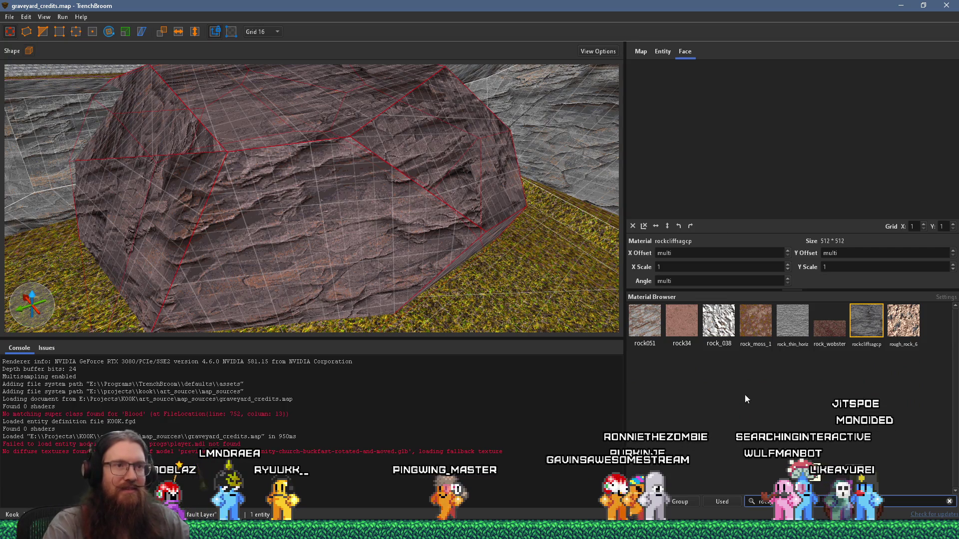
click(649, 331)
Select the central and left rock brushes by the church and apply rock051 to them too
mouse_move(464, 265)
mouse_down()
mouse_move(212, 172)
mouse_move(49, 163)
mouse_move(322, 201)
mouse_move(428, 188)
mouse_move(313, 223)
mouse_move(364, 210)
mouse_move(467, 292)
mouse_up()
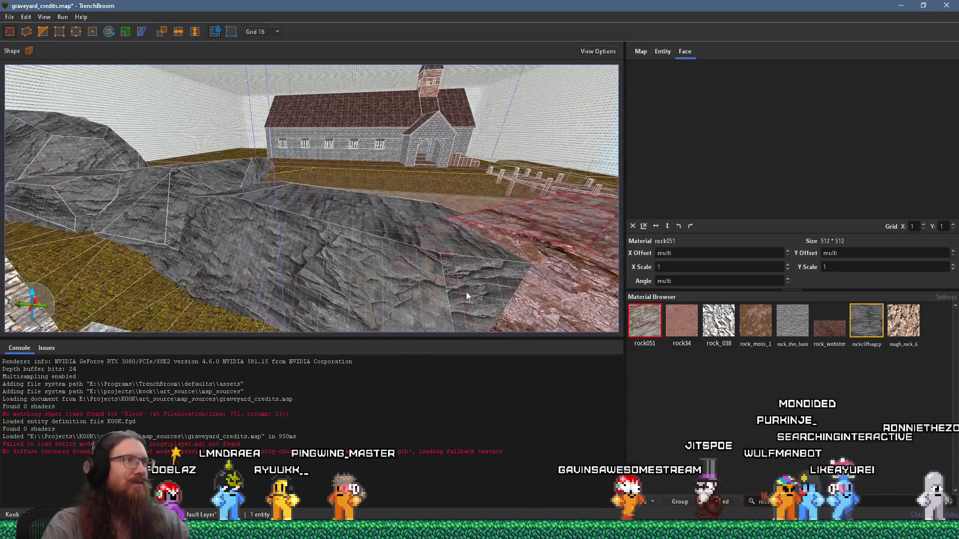
click(375, 253)
ctrl+click(148, 213)
ctrl+click(82, 191)
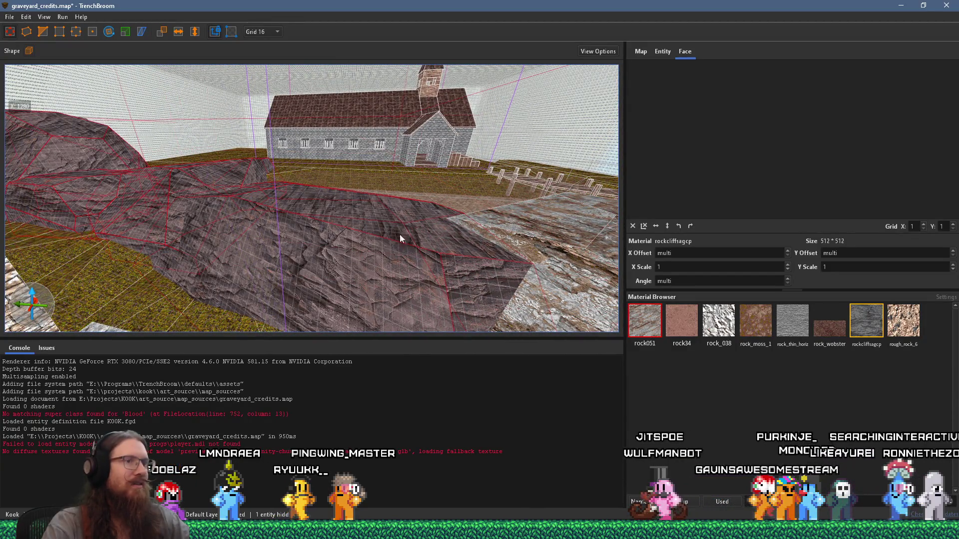
click(635, 327)
mouse_move(320, 200)
mouse_down()
mouse_move(360, 250)
mouse_move(272, 222)
mouse_move(316, 221)
mouse_move(98, 207)
mouse_up()
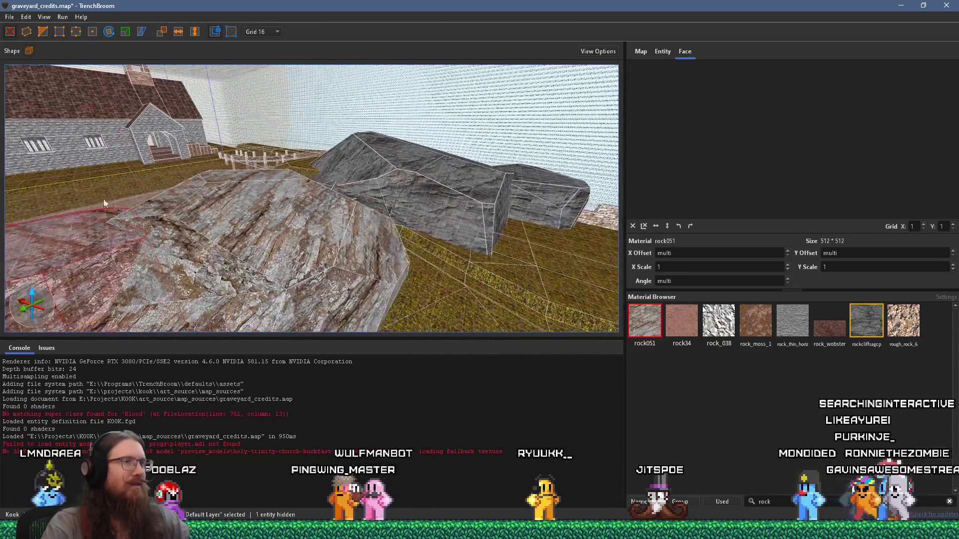
click(59, 19)
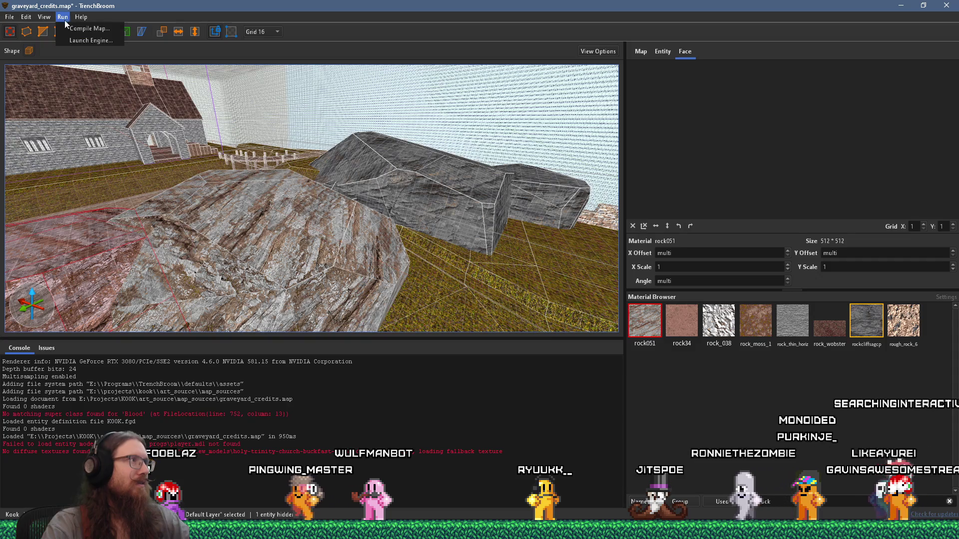
Compile graveyard_credits.map with the qbsp profile, finishing with exit code 0
click(73, 28)
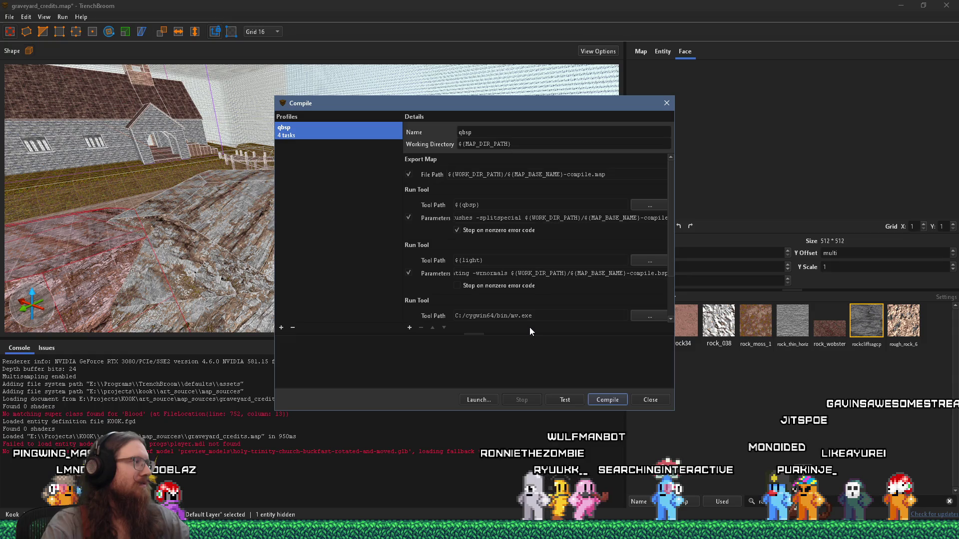
click(608, 399)
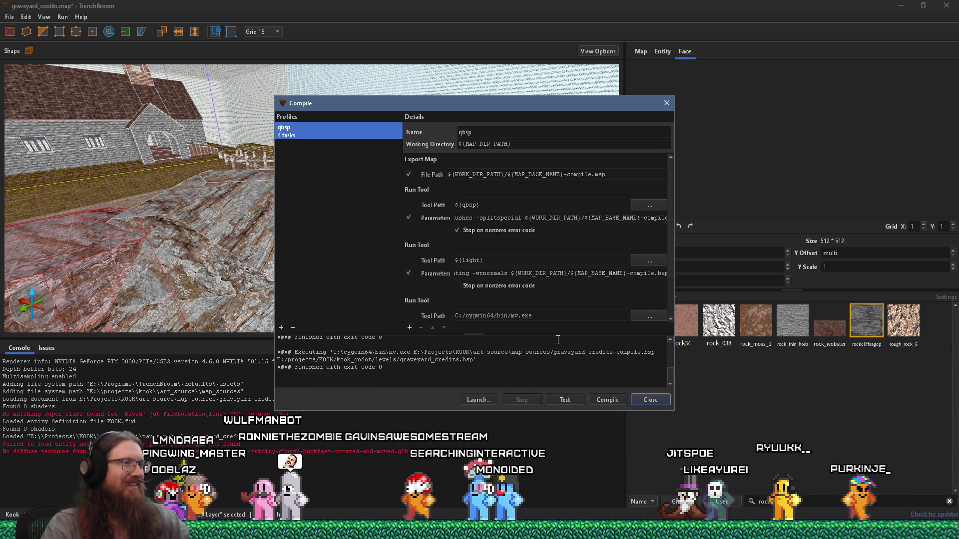
click(651, 400)
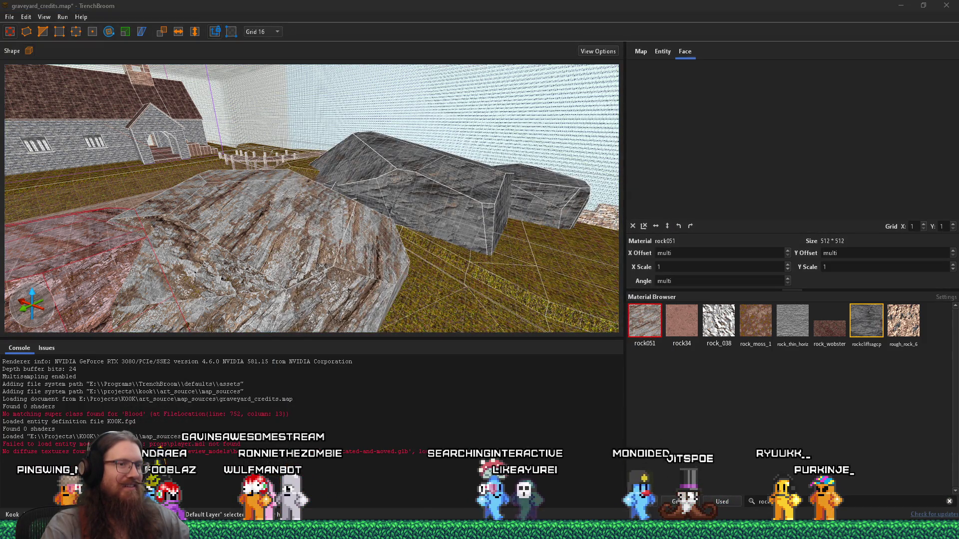
Switch to the Godot editor and run the KOOK project in debug mode
mouse_move(515, 529)
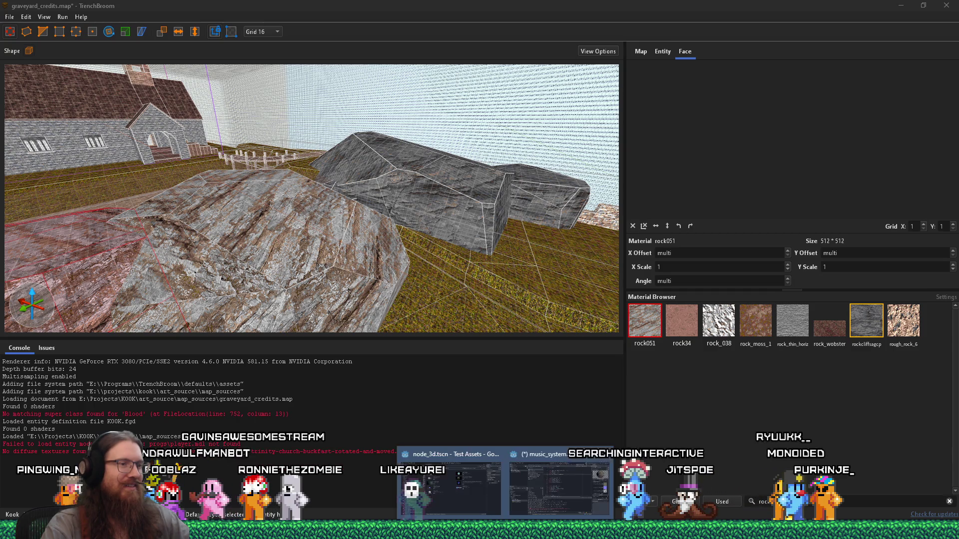
click(569, 487)
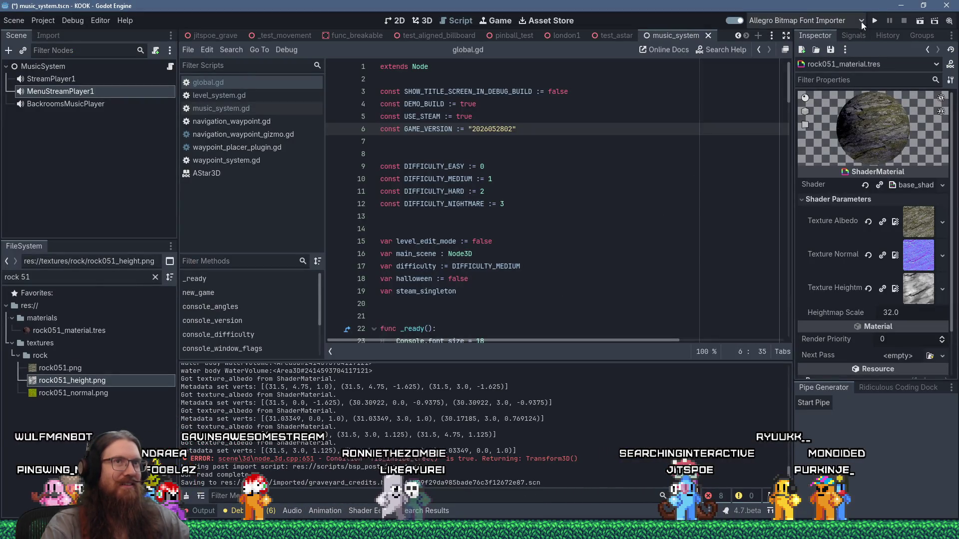
click(874, 21)
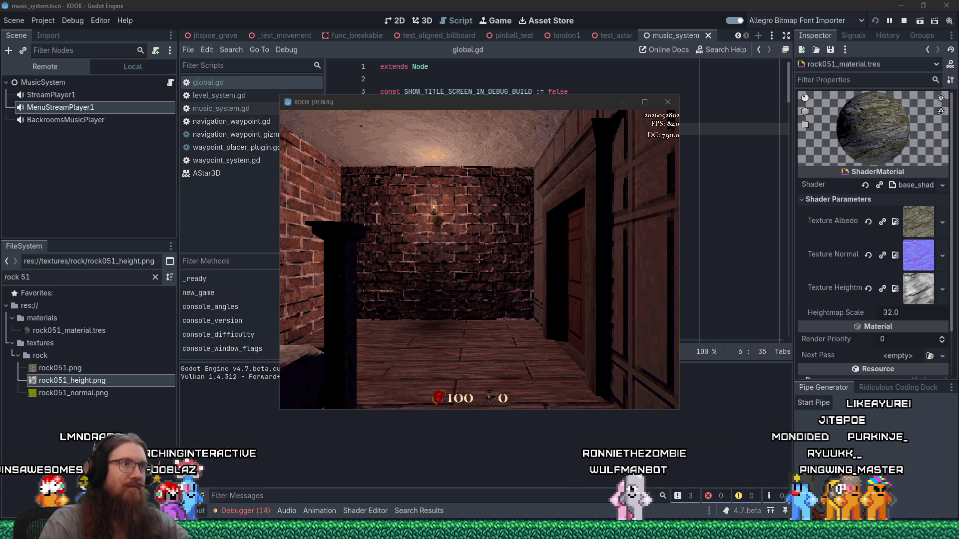
key(grave)
Maximize the game window and load graveyard_credits with the console's 'map' command
click(646, 103)
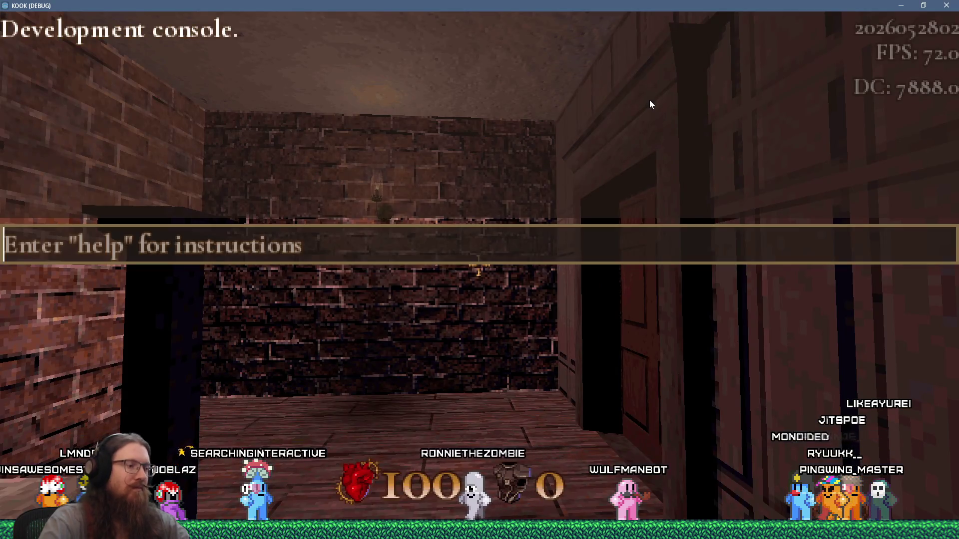
text(map )
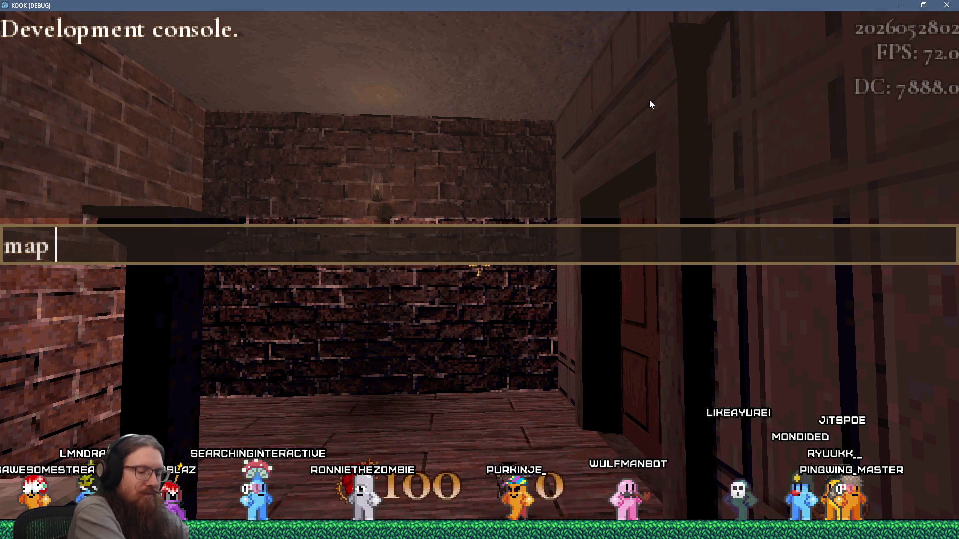
text(d)
key(BackSpace)
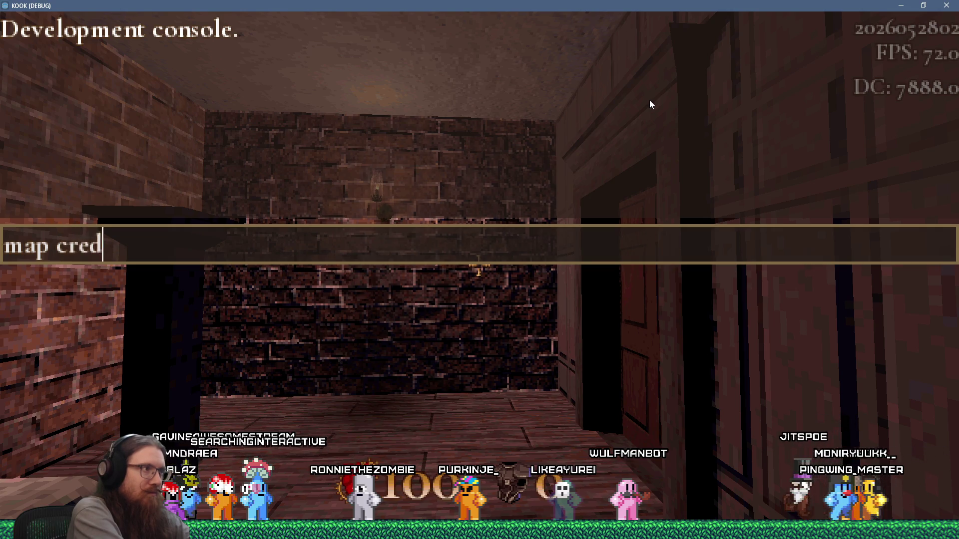
key(Tab)
key(Return)
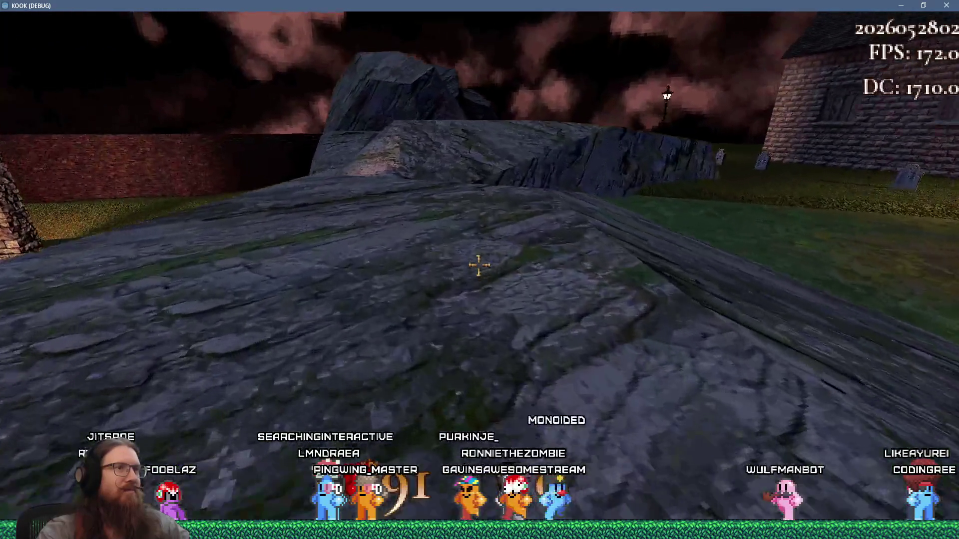
Walk from the rock past the church and dock, down the lamp-lit path toward the stone bridge
key(w)
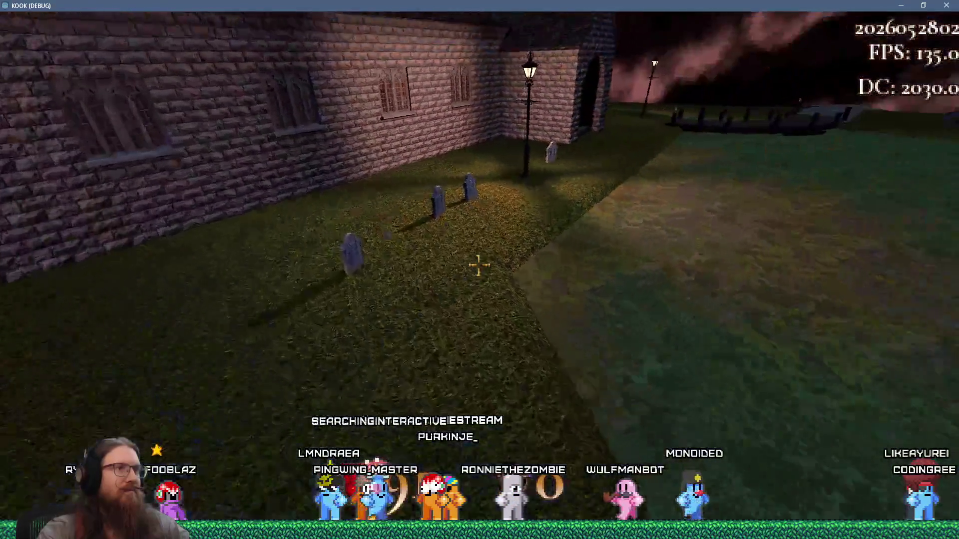
key(w)
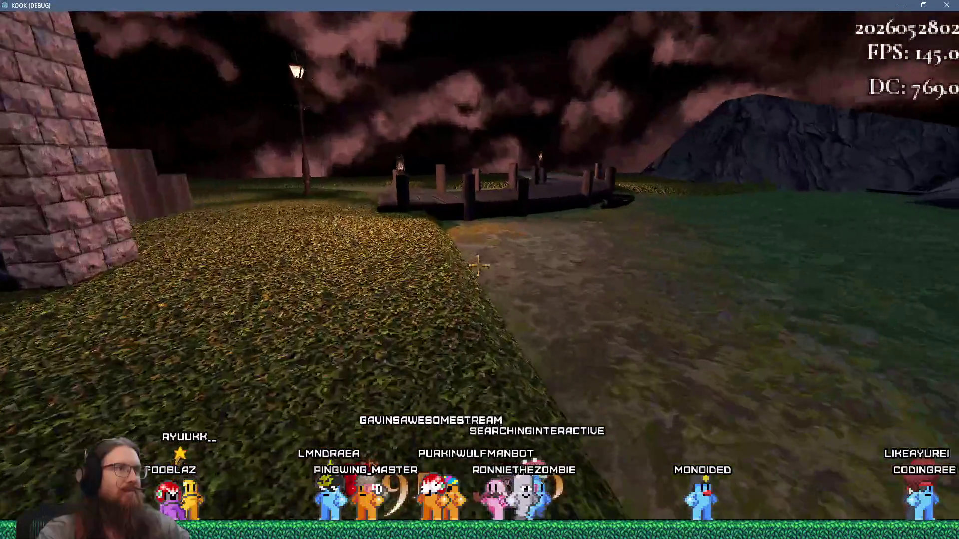
key(w)
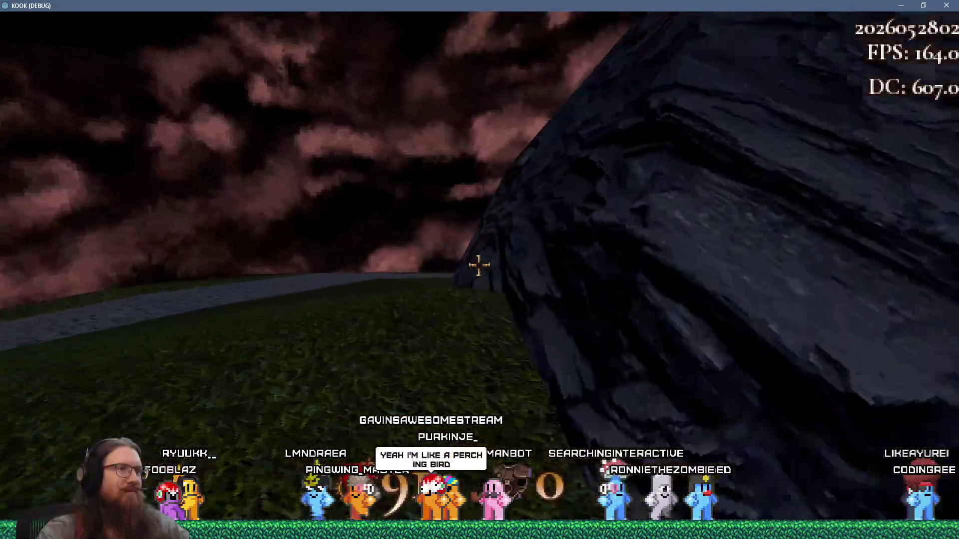
key(w)
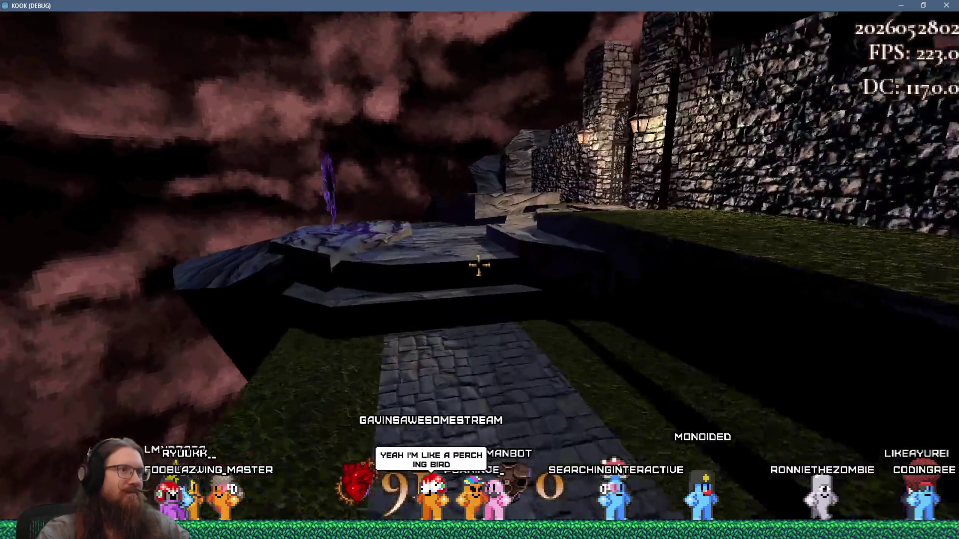
key(w)
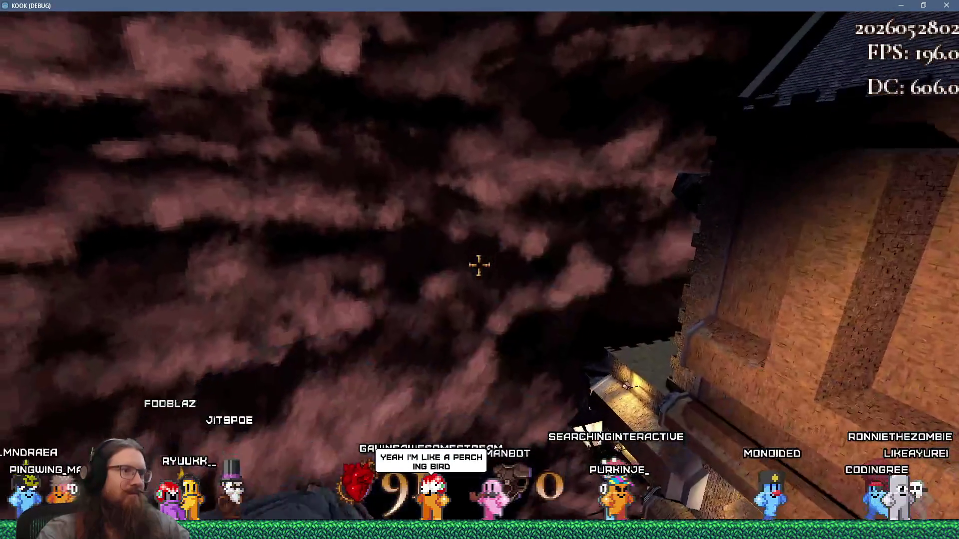
key(w)
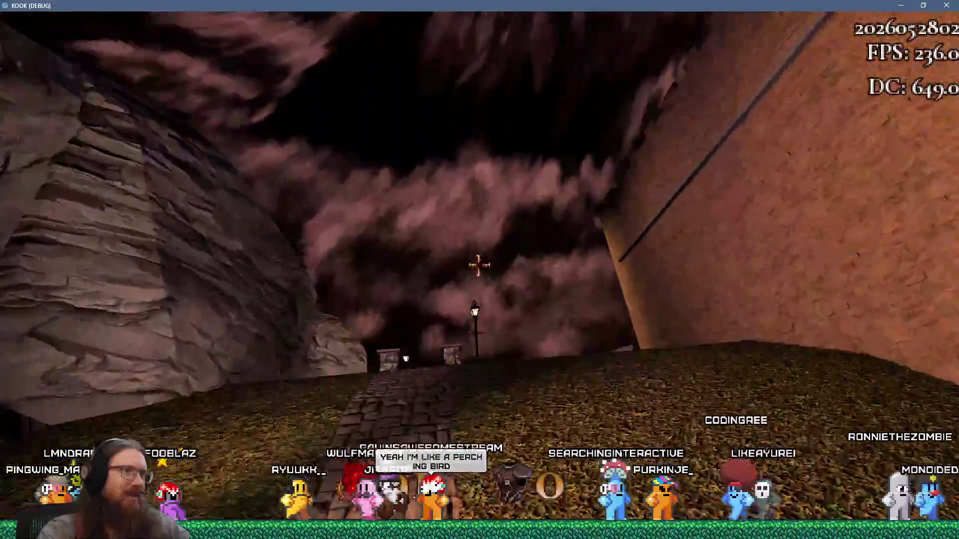
key(w)
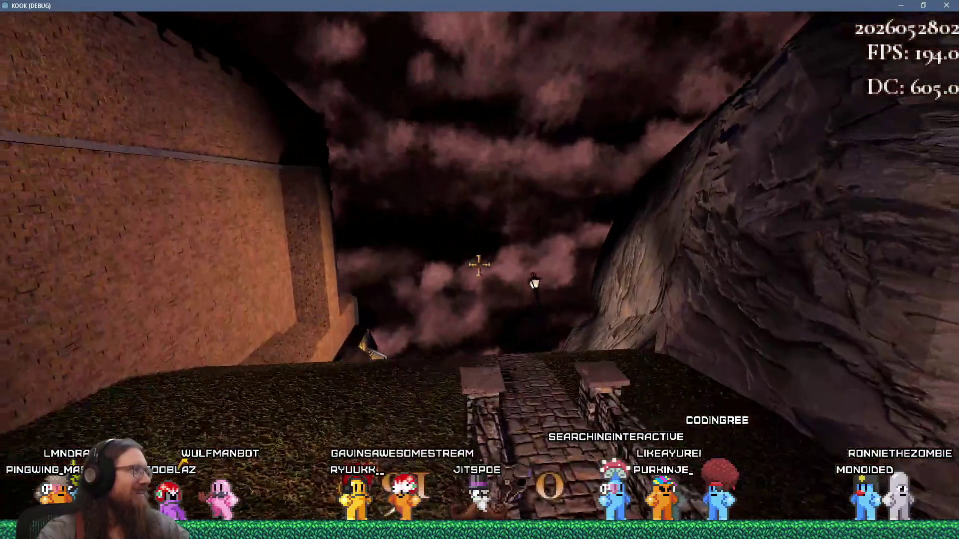
key(w)
Quit the game with the 'quit' command in the development console
key(grave)
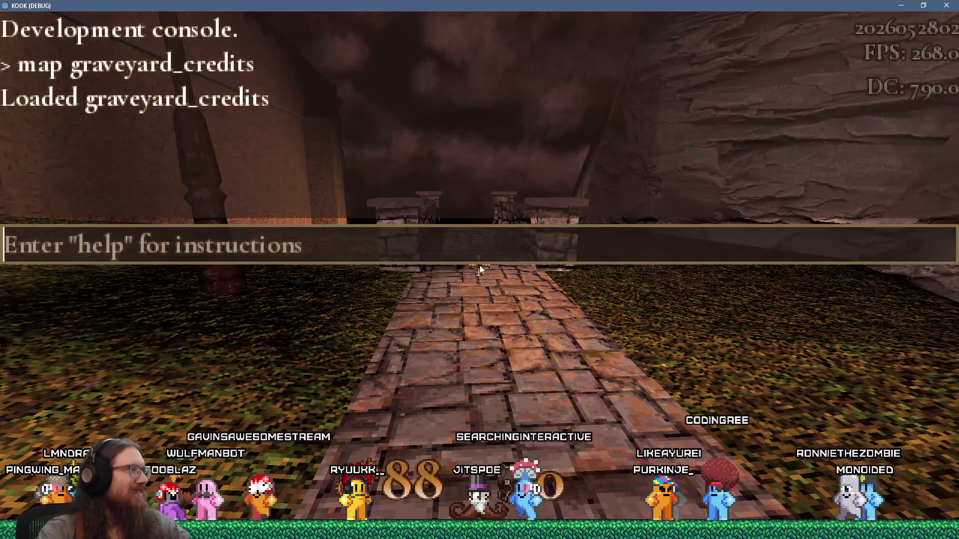
text(quit)
key(Return)
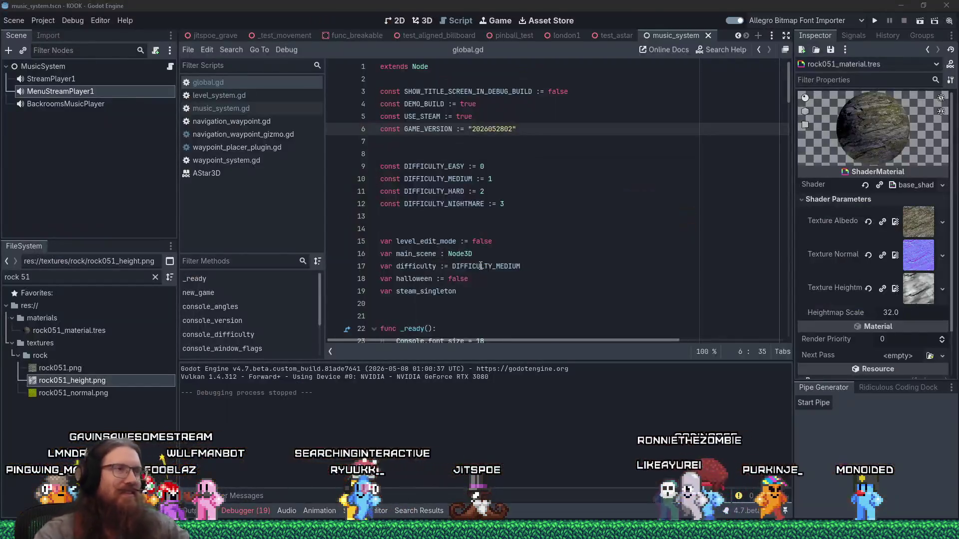
Back in TrenchBroom, rotate and shift one rock face's rock051 texture to follow the strata
key(alt+Tab)
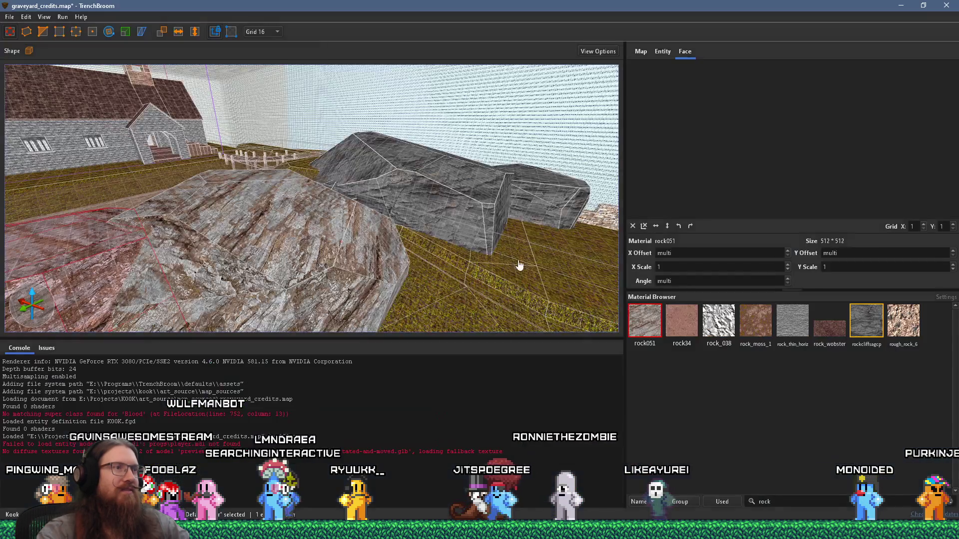
mouse_move(519, 265)
mouse_down()
mouse_move(355, 230)
mouse_move(327, 234)
mouse_move(301, 262)
mouse_move(424, 237)
mouse_move(472, 249)
mouse_move(385, 258)
mouse_up()
shift+click(343, 196)
mouse_move(276, 200)
mouse_down()
mouse_move(374, 216)
mouse_move(337, 238)
mouse_up()
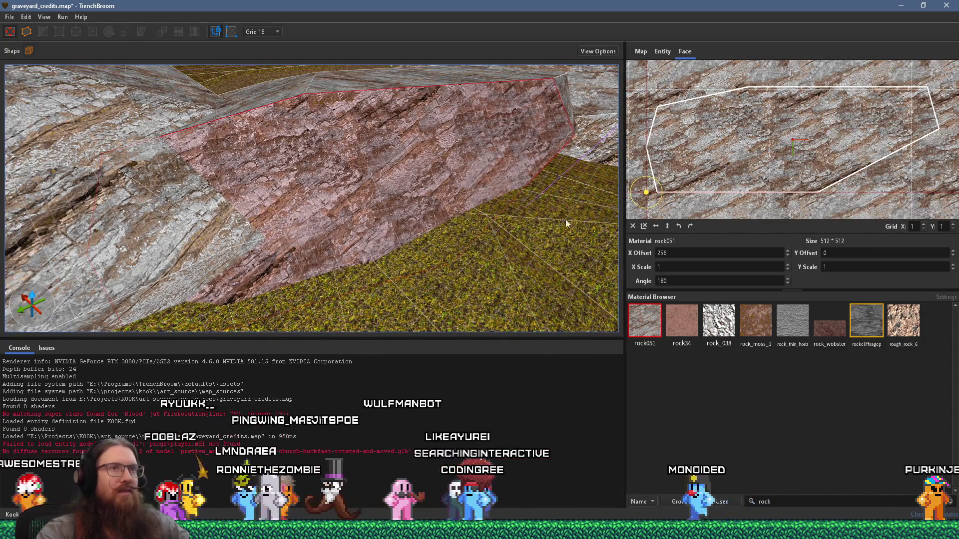
mouse_move(660, 181)
mouse_down()
mouse_move(597, 169)
mouse_move(544, 190)
mouse_move(556, 208)
mouse_move(582, 197)
mouse_up()
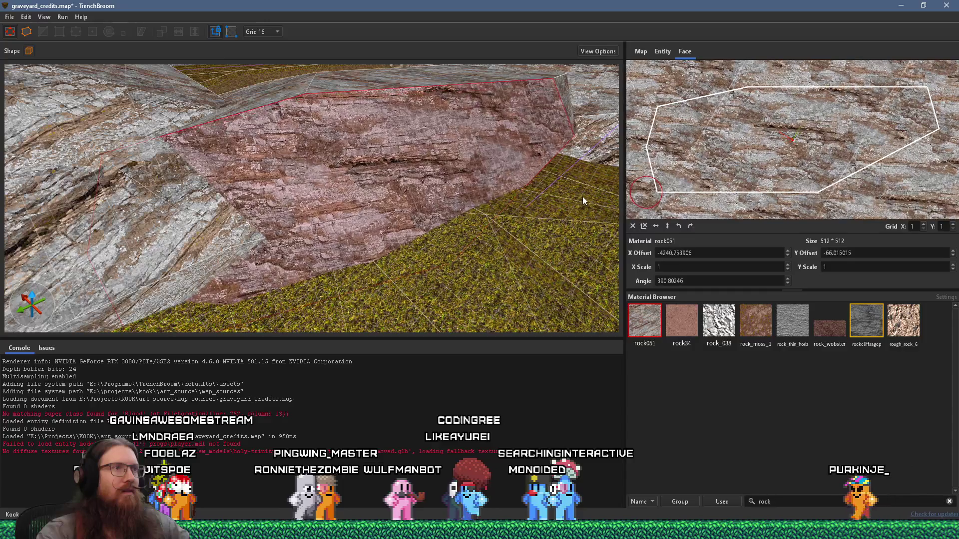
mouse_move(764, 185)
mouse_down()
mouse_move(796, 162)
mouse_move(828, 175)
mouse_move(684, 189)
mouse_move(723, 190)
mouse_move(704, 195)
mouse_move(658, 181)
mouse_move(670, 166)
mouse_move(711, 179)
mouse_move(724, 167)
mouse_up()
key(w)
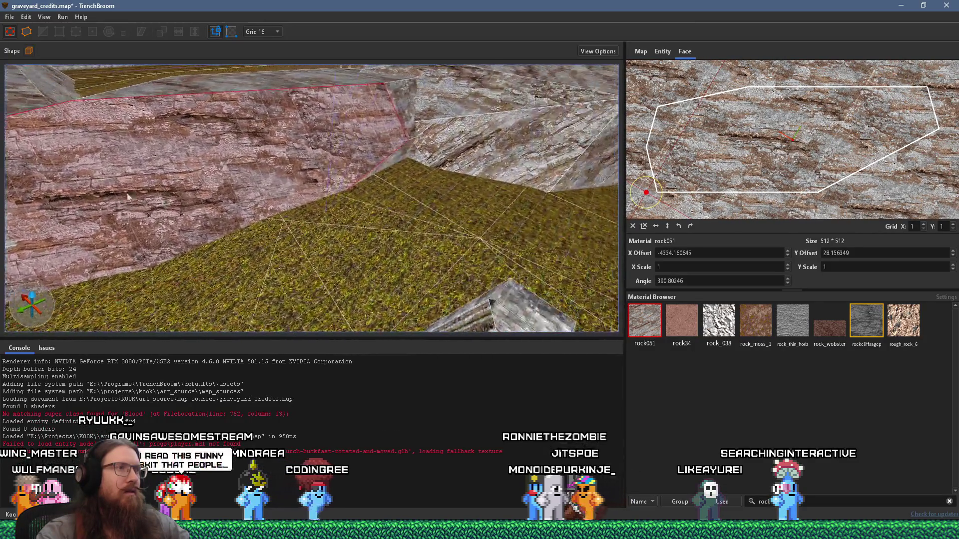
key(s)
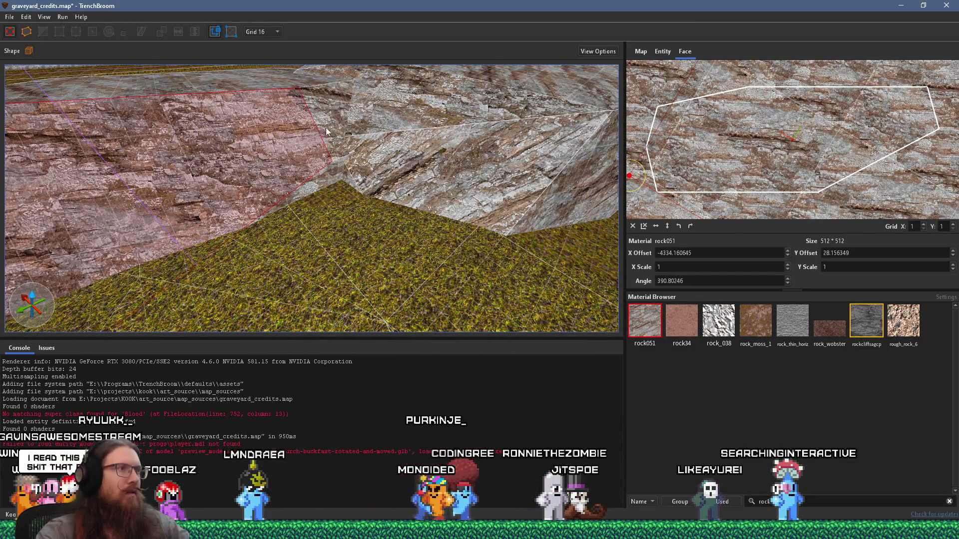
key(e)
mouse_move(239, 177)
mouse_down()
mouse_move(352, 228)
mouse_move(465, 224)
mouse_up()
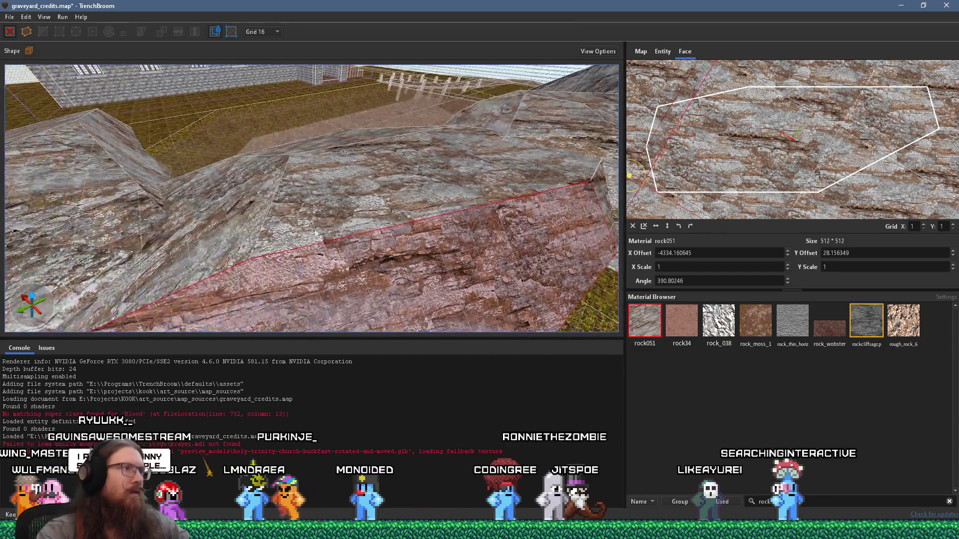
Copy the texture alignment onto the face below and select the rock brush in the gap
shift+click(385, 222)
mouse_move(384, 221)
mouse_down()
mouse_move(328, 226)
mouse_move(529, 232)
mouse_move(508, 220)
mouse_move(380, 216)
mouse_move(441, 143)
mouse_move(318, 189)
mouse_move(399, 131)
mouse_up()
shift+click(352, 178)
alt+shift+click(433, 200)
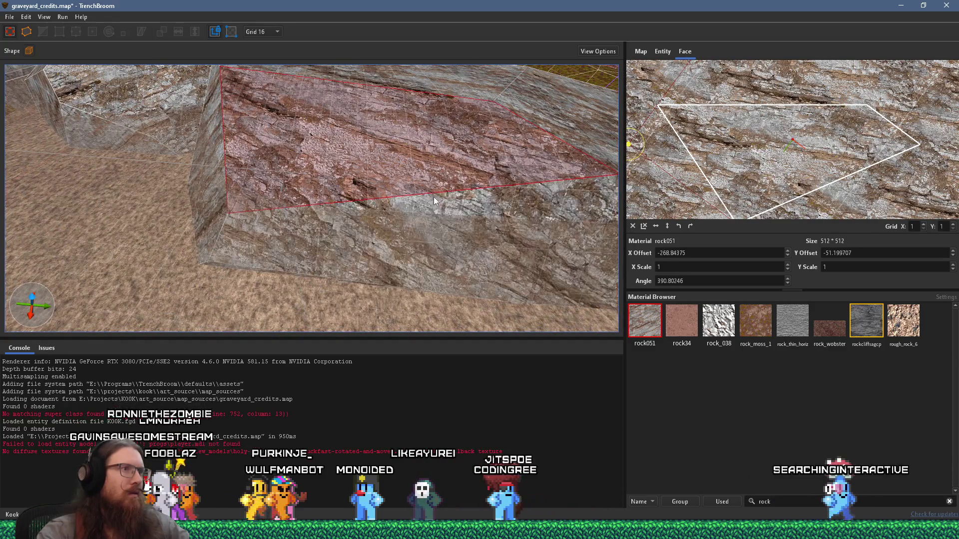
mouse_move(333, 199)
mouse_down()
mouse_move(412, 115)
mouse_move(264, 187)
mouse_move(371, 177)
mouse_move(451, 151)
mouse_up()
shift+click(342, 136)
mouse_move(335, 134)
mouse_down()
mouse_move(349, 270)
mouse_move(358, 219)
mouse_move(285, 209)
mouse_move(408, 208)
mouse_move(334, 241)
mouse_move(484, 170)
mouse_move(277, 111)
mouse_move(386, 220)
mouse_move(373, 105)
mouse_up()
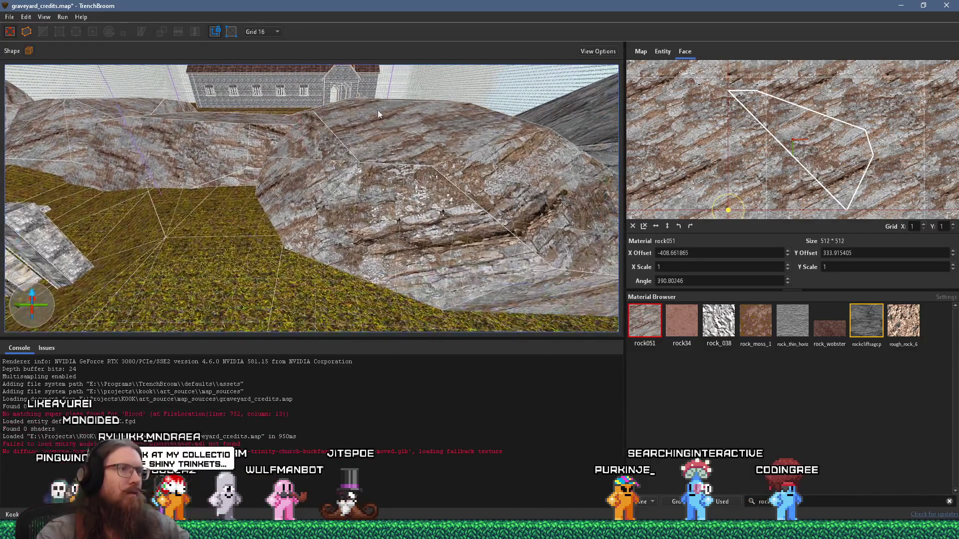
mouse_move(369, 218)
mouse_down()
mouse_move(283, 207)
mouse_move(568, 262)
mouse_move(562, 221)
mouse_move(351, 181)
mouse_move(86, 182)
mouse_move(253, 174)
mouse_up()
click(273, 196)
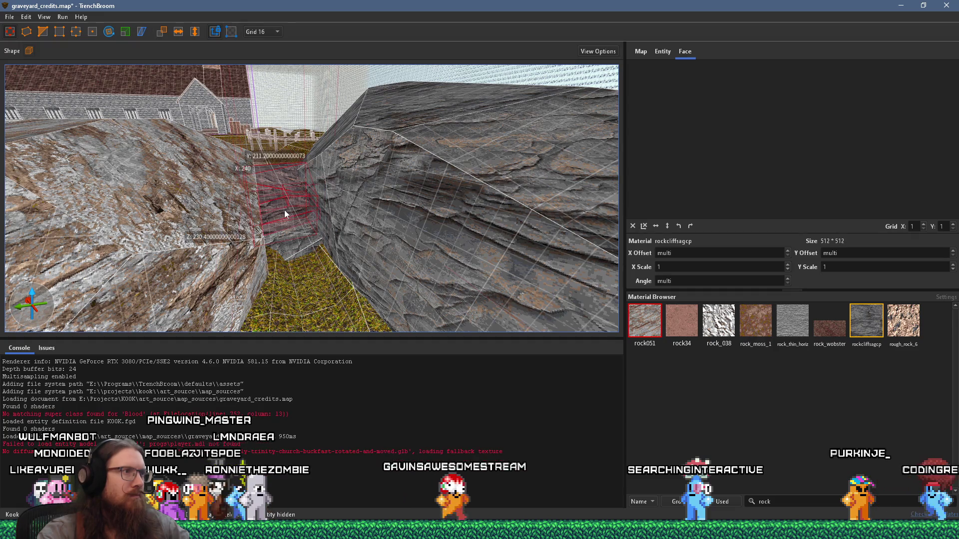
Add the large right rock brush to the selection and apply rock051 to both gap brushes
ctrl+click(408, 189)
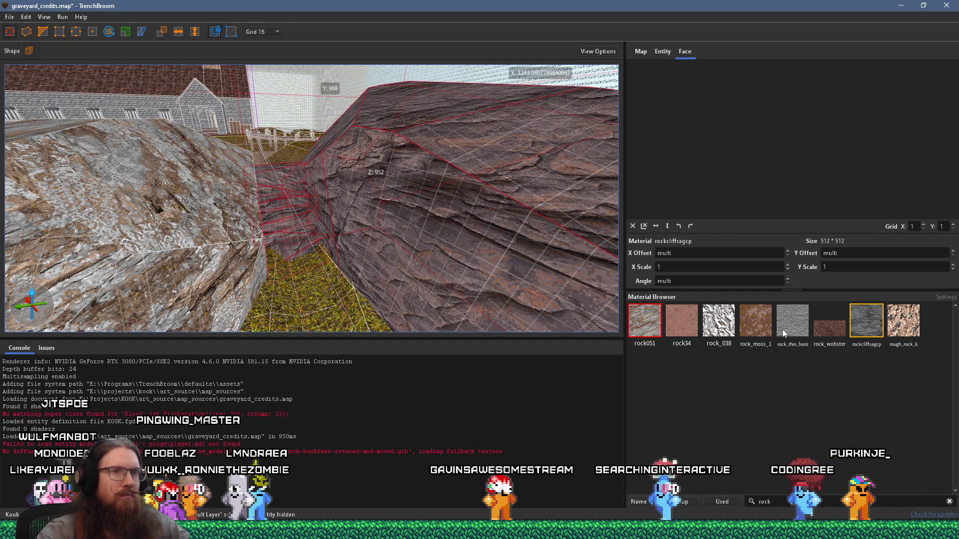
mouse_move(599, 279)
mouse_down()
mouse_move(502, 256)
mouse_move(326, 241)
mouse_move(448, 251)
mouse_up()
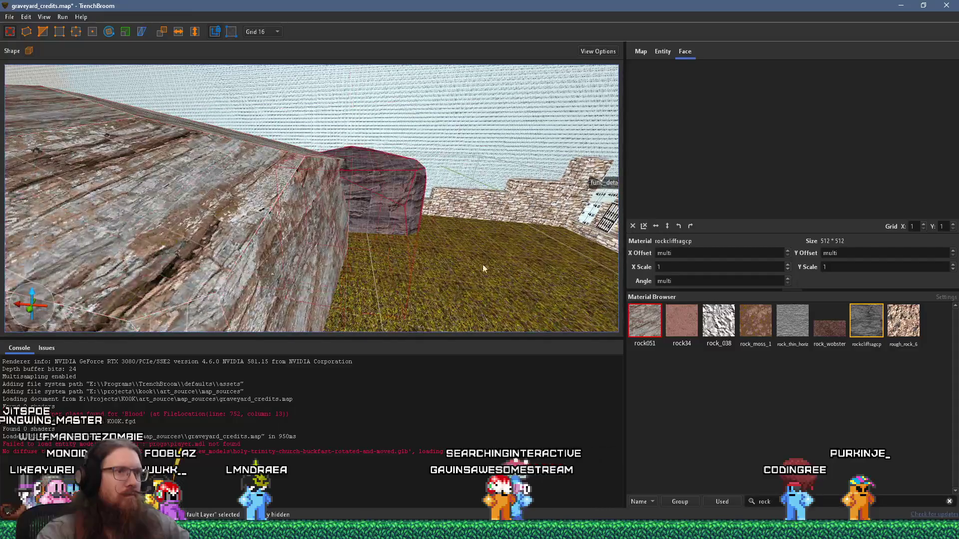
click(643, 322)
mouse_move(383, 190)
mouse_down()
mouse_move(65, 307)
mouse_move(340, 211)
mouse_move(97, 192)
mouse_move(213, 203)
mouse_up()
mouse_move(472, 109)
mouse_down()
mouse_move(379, 250)
mouse_move(266, 184)
mouse_move(300, 208)
mouse_move(470, 173)
mouse_move(265, 194)
mouse_move(361, 211)
mouse_move(499, 155)
mouse_move(313, 199)
mouse_move(532, 221)
mouse_move(414, 196)
mouse_move(336, 227)
mouse_move(476, 161)
mouse_move(540, 149)
mouse_move(379, 184)
mouse_move(459, 228)
mouse_move(478, 169)
mouse_move(391, 181)
mouse_move(207, 94)
mouse_move(220, 147)
mouse_move(316, 103)
mouse_up()
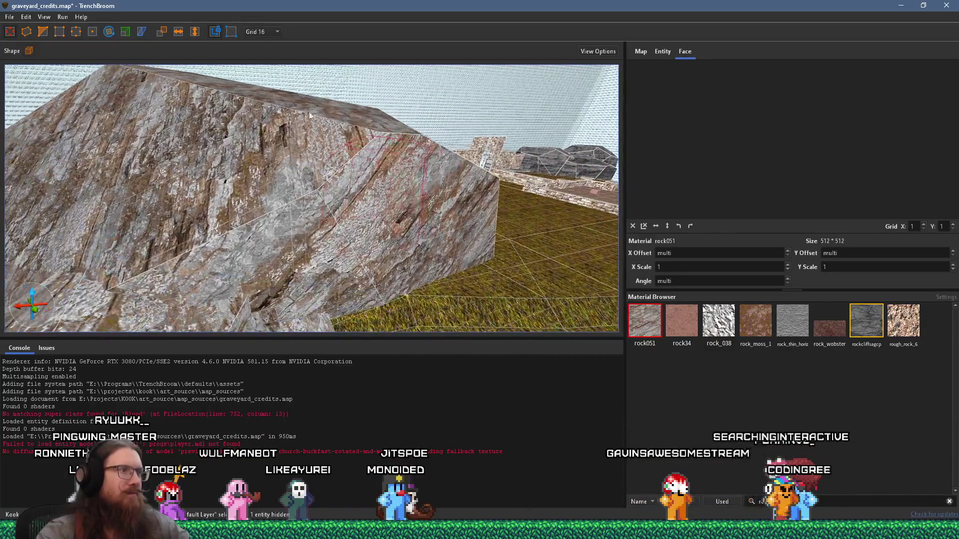
Inspect the rock slab's faces, including the neighbouring and sloped faces
mouse_move(307, 182)
mouse_down()
mouse_move(319, 172)
mouse_move(278, 163)
mouse_move(301, 162)
mouse_up()
shift+click(300, 160)
mouse_move(404, 216)
mouse_down()
mouse_move(297, 139)
mouse_move(429, 168)
mouse_move(121, 113)
mouse_move(203, 107)
mouse_move(462, 173)
mouse_move(341, 203)
mouse_move(400, 277)
mouse_up()
shift+click(341, 203)
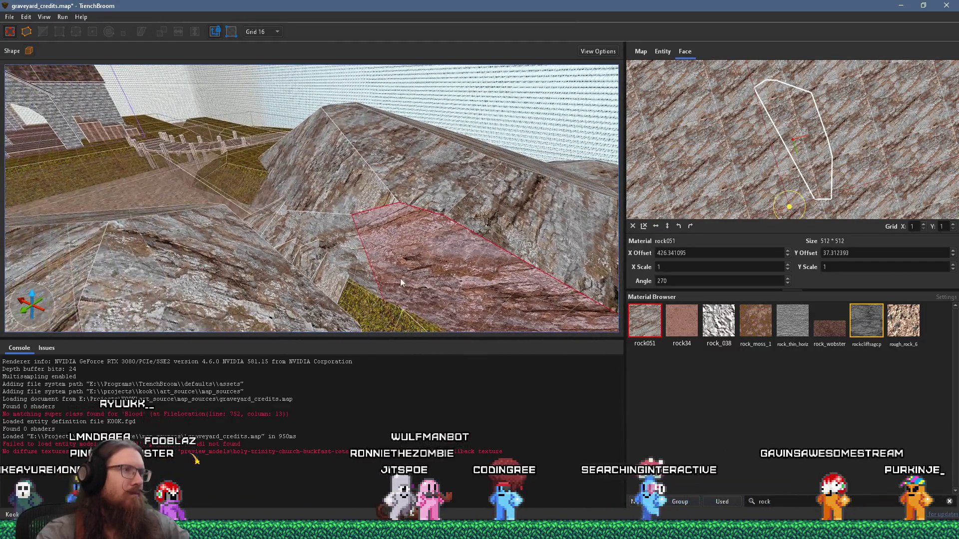
shift+click(349, 223)
mouse_move(349, 222)
mouse_down()
mouse_move(381, 240)
mouse_move(322, 220)
mouse_up()
shift+click(321, 214)
drag(367, 199, 348, 212)
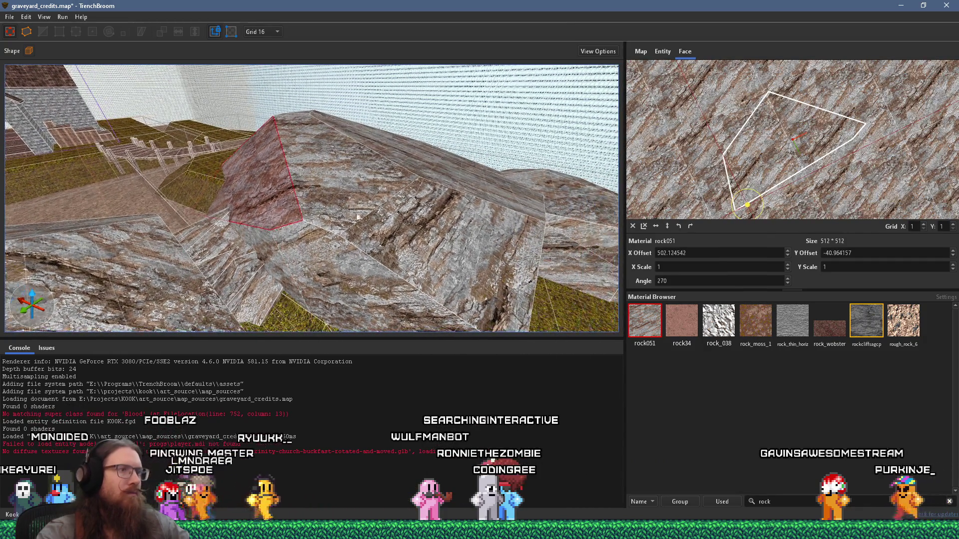
shift+click(367, 269)
Check the top, vertical and front faces of the rock
drag(403, 253, 186, 139)
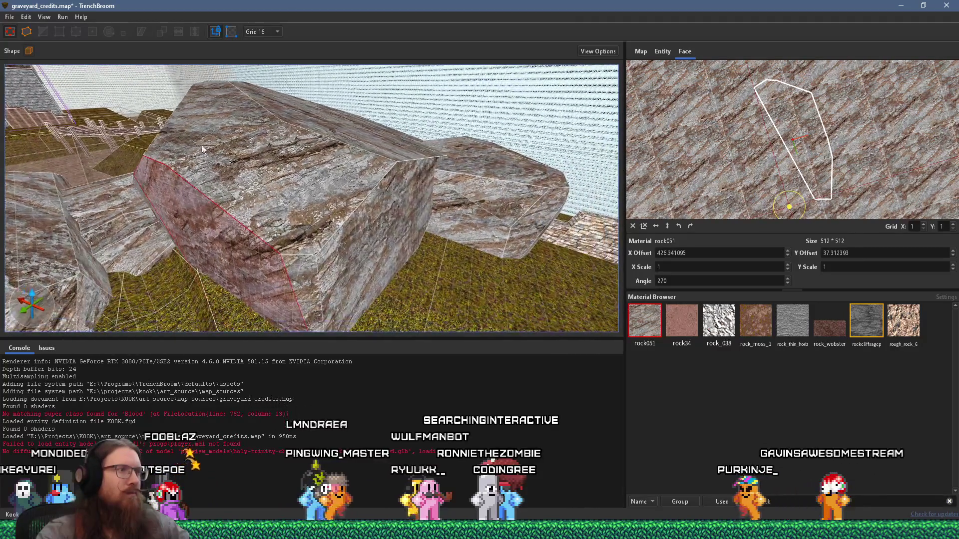
mouse_move(298, 176)
mouse_down()
mouse_move(349, 241)
mouse_move(395, 204)
mouse_move(422, 126)
mouse_up()
shift+click(421, 126)
mouse_move(347, 131)
mouse_down()
mouse_move(403, 212)
mouse_move(454, 218)
mouse_move(390, 149)
mouse_up()
mouse_move(352, 176)
mouse_down()
mouse_move(315, 210)
mouse_move(325, 197)
mouse_move(237, 227)
mouse_move(232, 214)
mouse_move(361, 203)
mouse_move(256, 237)
mouse_move(307, 246)
mouse_move(350, 215)
mouse_up()
shift+click(324, 197)
shift+click(350, 185)
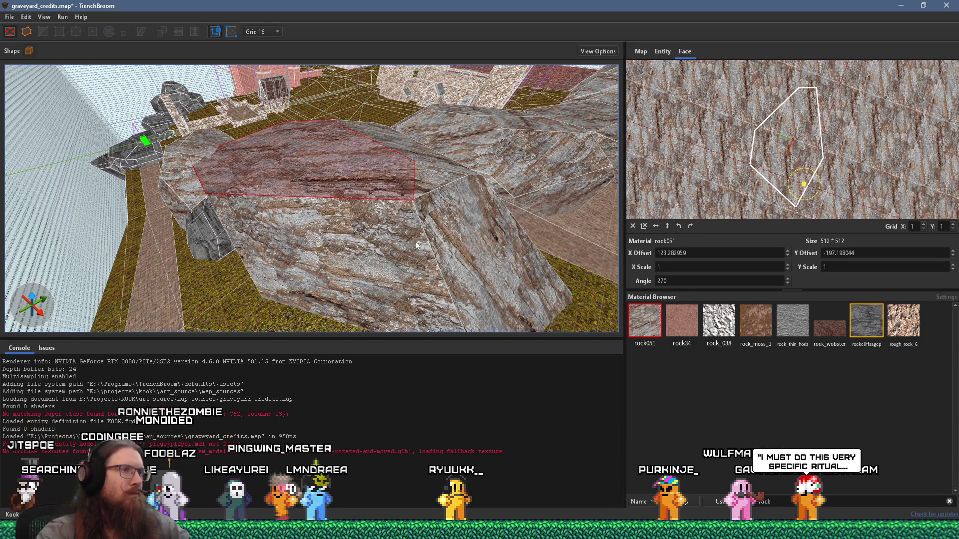
shift+click(418, 243)
mouse_move(401, 246)
mouse_down()
mouse_move(276, 250)
mouse_move(389, 165)
mouse_move(385, 187)
mouse_move(507, 185)
mouse_move(375, 217)
mouse_move(483, 119)
mouse_move(370, 188)
mouse_move(370, 176)
mouse_move(435, 211)
mouse_move(301, 167)
mouse_move(401, 232)
mouse_up()
Shift a face of the small dark rock to X offset 717.40, Y offset -228.81
click(403, 232)
mouse_move(321, 227)
mouse_down()
mouse_move(387, 169)
mouse_move(284, 169)
mouse_move(371, 207)
mouse_move(289, 208)
mouse_move(372, 210)
mouse_up()
scroll(371, 207, down, 5)
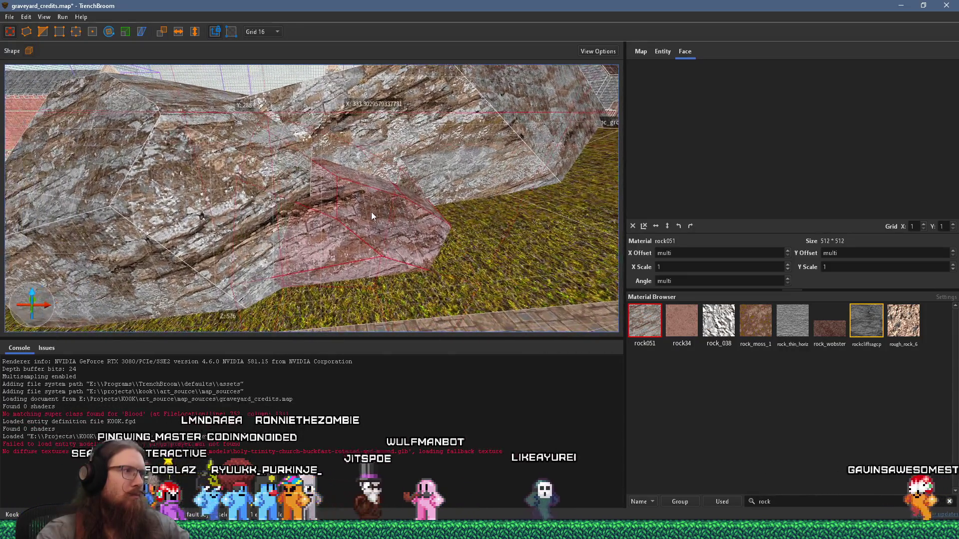
shift+click(380, 218)
mouse_move(747, 169)
mouse_down()
mouse_move(747, 190)
mouse_move(595, 180)
mouse_move(509, 198)
mouse_up()
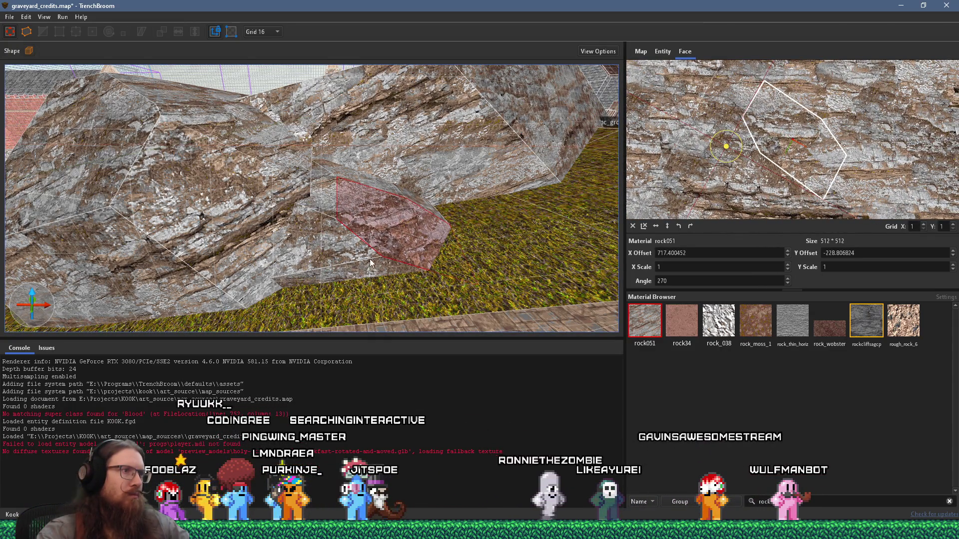
drag(367, 265, 243, 295)
mouse_move(340, 244)
mouse_down()
mouse_move(314, 247)
mouse_move(442, 178)
mouse_move(343, 191)
mouse_move(457, 214)
mouse_move(408, 214)
mouse_move(385, 226)
mouse_up()
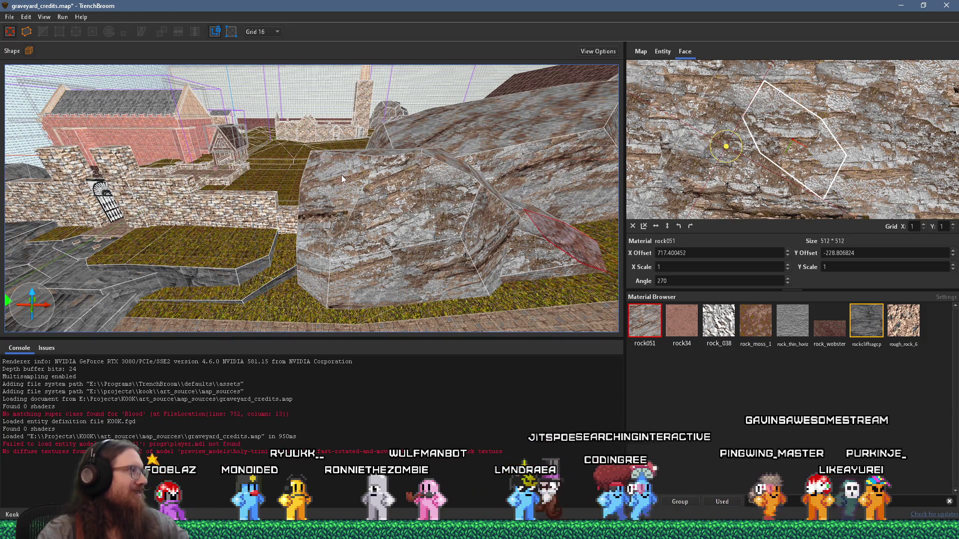
Examine several rock faces and reset the texture offsets on the left face
scroll(281, 182, up, 5)
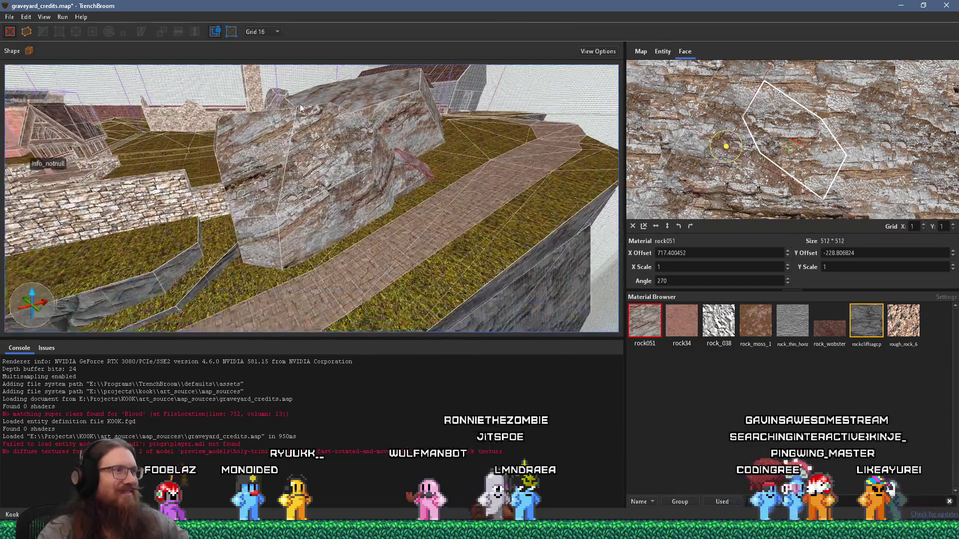
scroll(142, 241, down, 3)
click(342, 199)
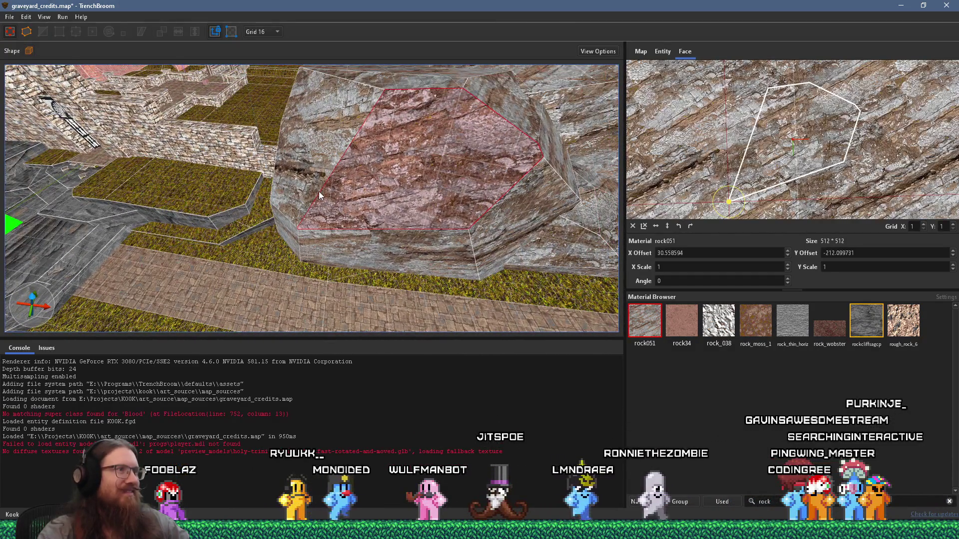
mouse_move(322, 174)
mouse_down()
mouse_move(427, 124)
mouse_move(241, 117)
mouse_move(232, 90)
mouse_move(288, 94)
mouse_move(550, 159)
mouse_move(569, 241)
mouse_up()
click(487, 221)
drag(433, 237, 393, 217)
key(w)
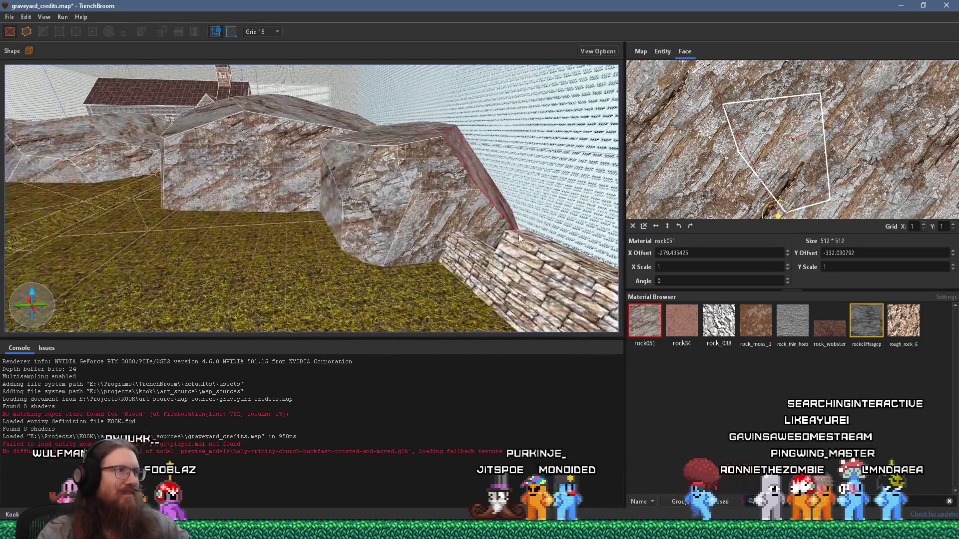
key(a)
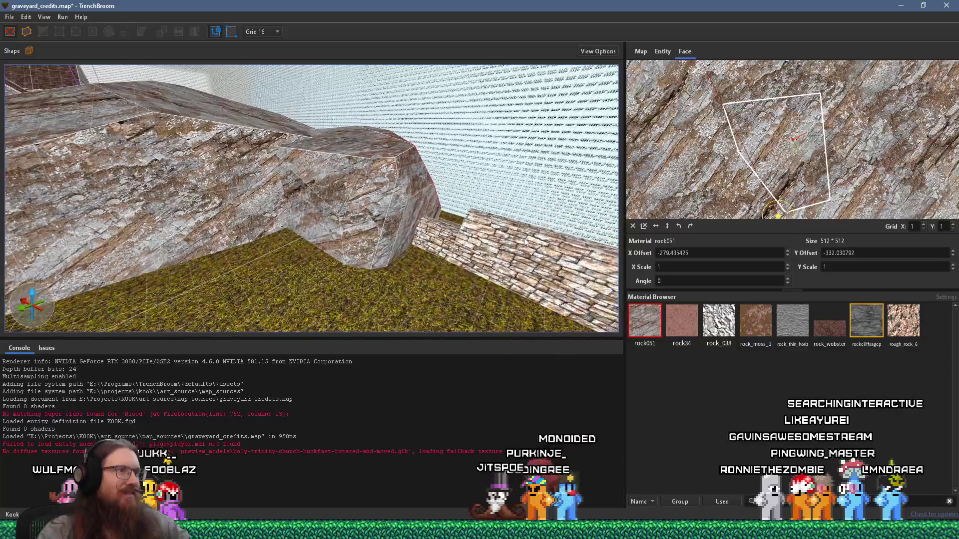
click(367, 201)
key(d)
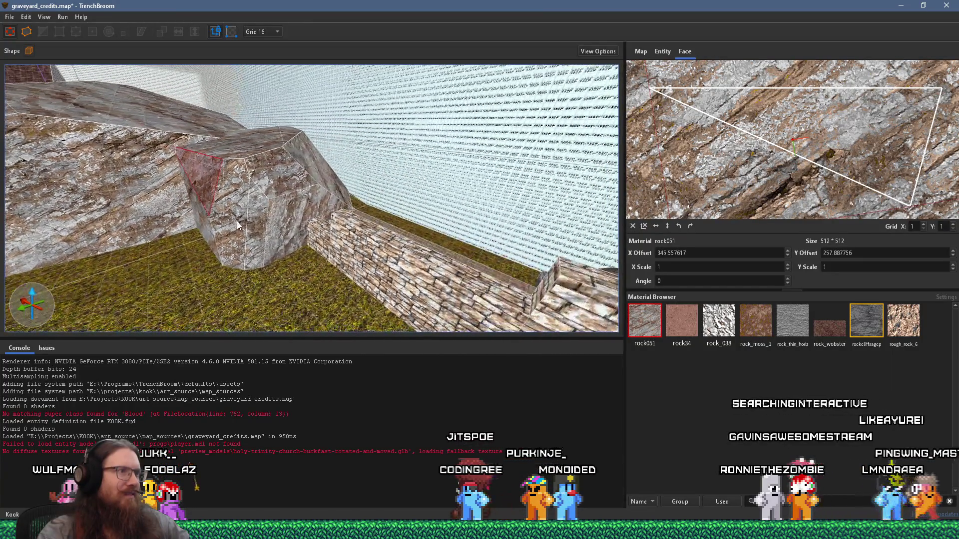
click(236, 221)
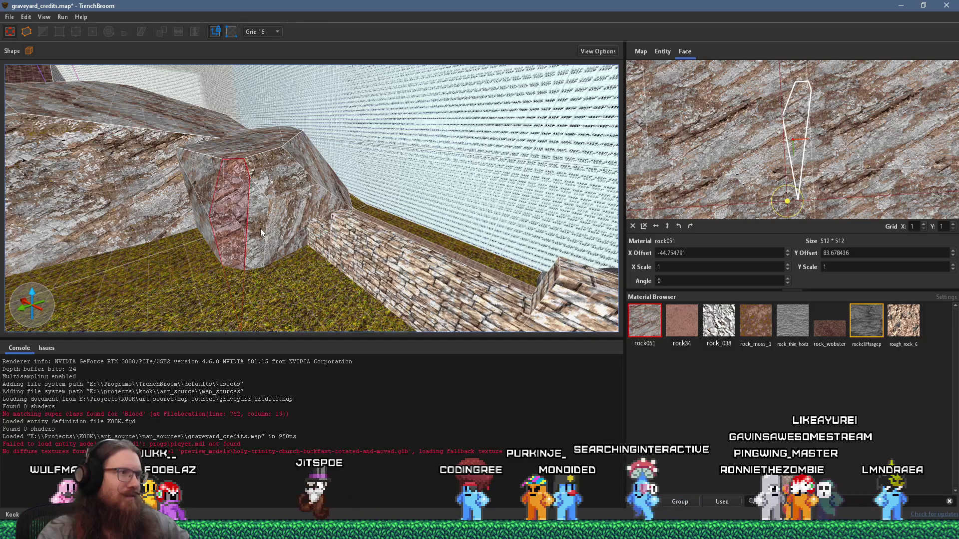
key(shift+r)
Move along the rock wall, picking the faces in front toward the church
key(s)
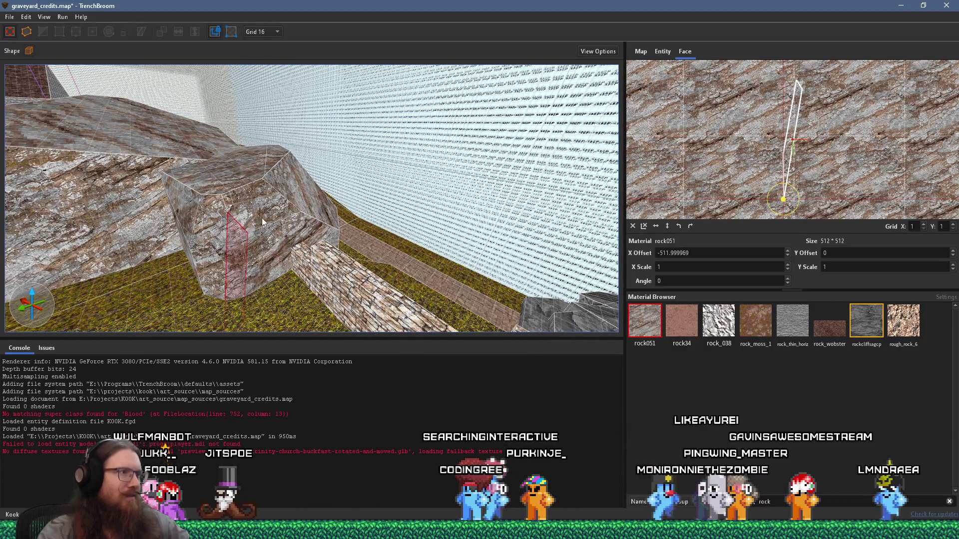
key(d)
key(s)
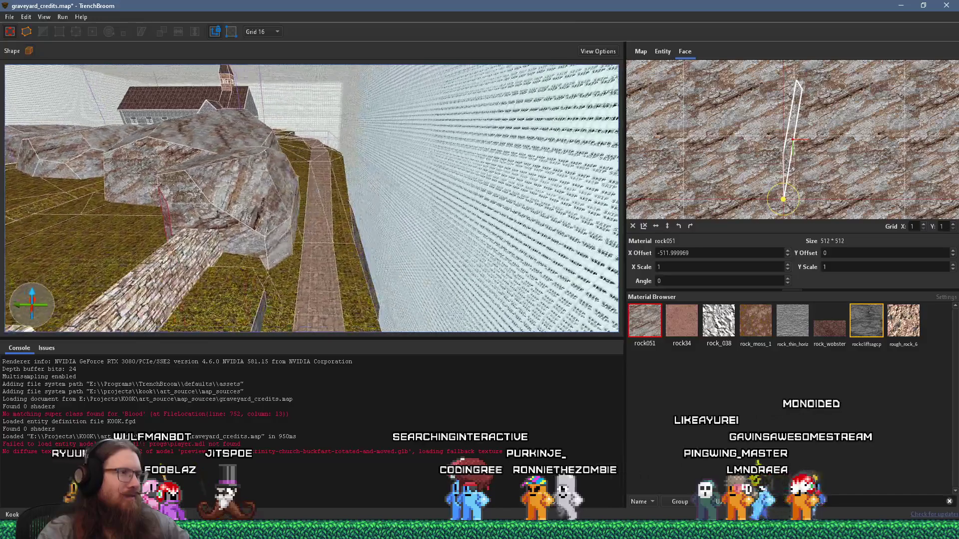
shift+click(237, 244)
key(w)
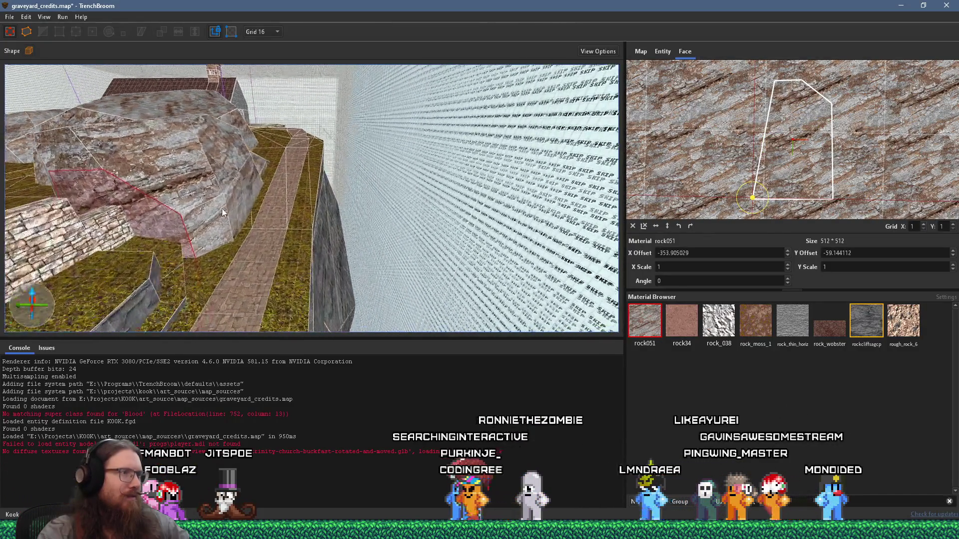
shift+click(199, 205)
mouse_move(234, 222)
mouse_down()
mouse_move(325, 171)
mouse_move(320, 188)
mouse_up()
Check the lower and upper rock faces from closer in
shift+click(334, 248)
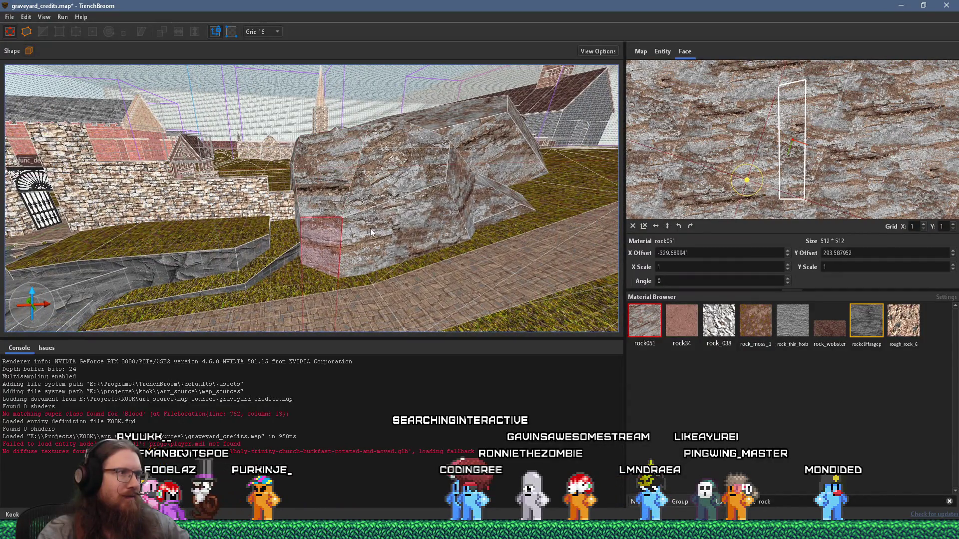
shift+click(346, 196)
drag(370, 192, 220, 234)
mouse_move(283, 206)
mouse_down()
mouse_move(286, 188)
mouse_move(198, 275)
mouse_move(219, 310)
mouse_up()
shift+click(286, 188)
shift+click(288, 180)
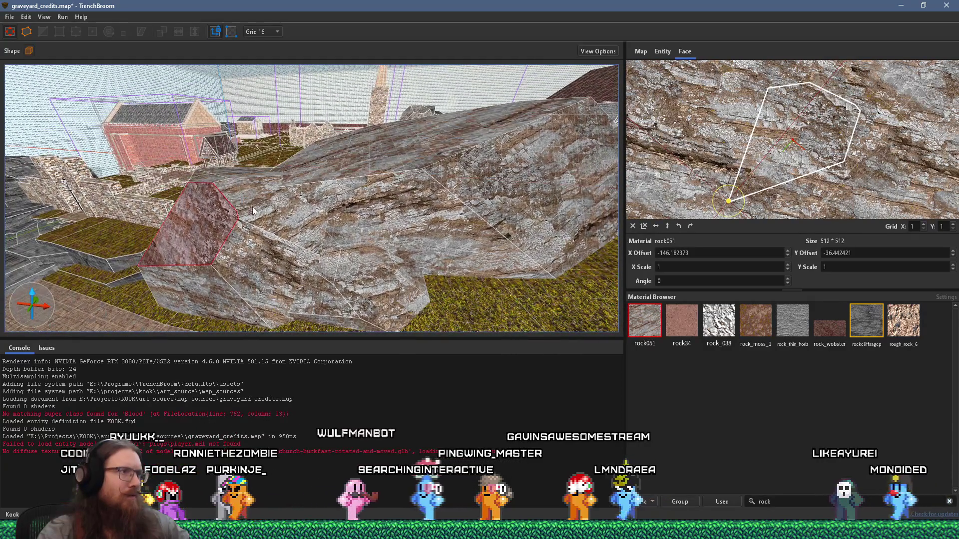
drag(249, 203, 196, 214)
Copy the upper-middle face's alignment onto the large face below and its neighbour, then deselect
shift+click(220, 226)
alt+shift+click(223, 229)
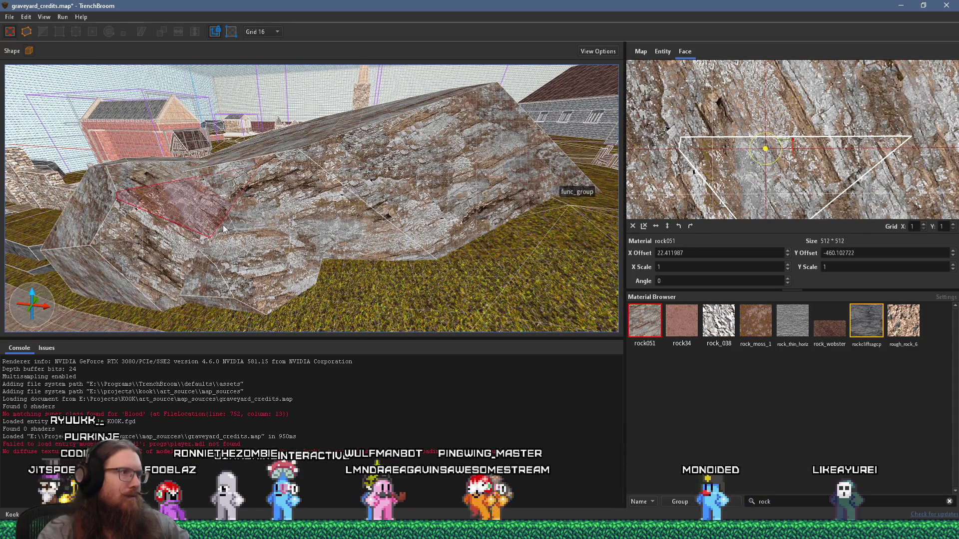
alt+shift+click(223, 229)
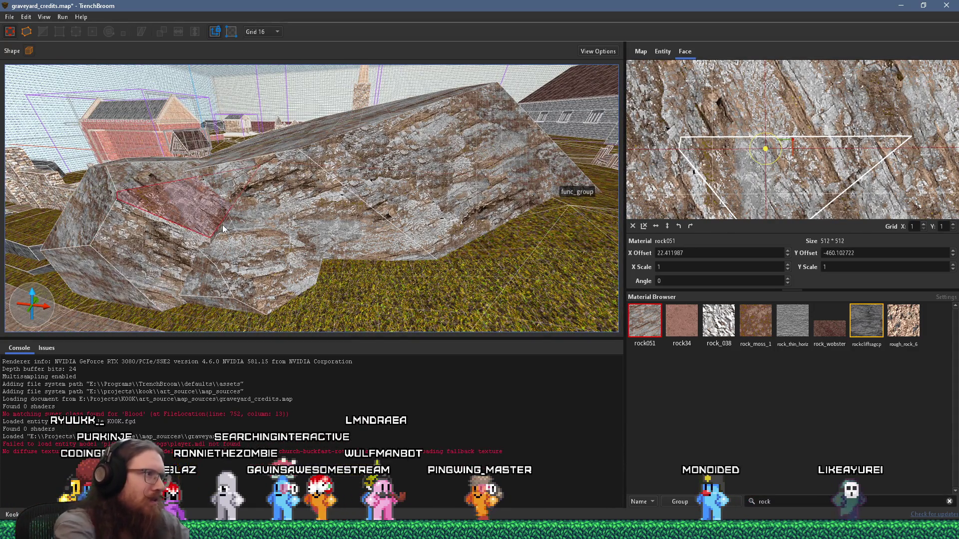
scroll(223, 229, up, 5)
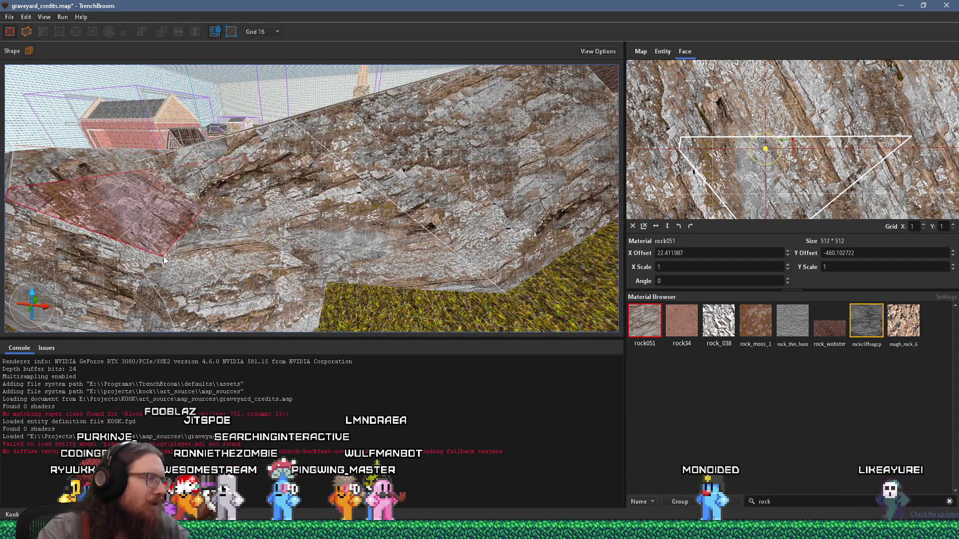
scroll(378, 268, down, 5)
scroll(372, 246, down, 5)
scroll(408, 273, down, 5)
click(418, 267)
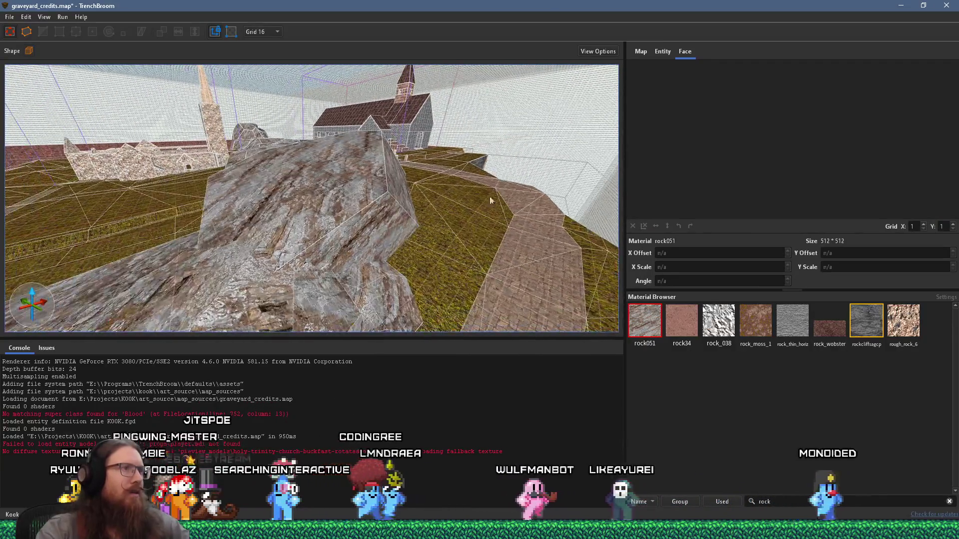
Save the map and bring the rock brushes into view in the 3D camera
click(9, 16)
click(36, 67)
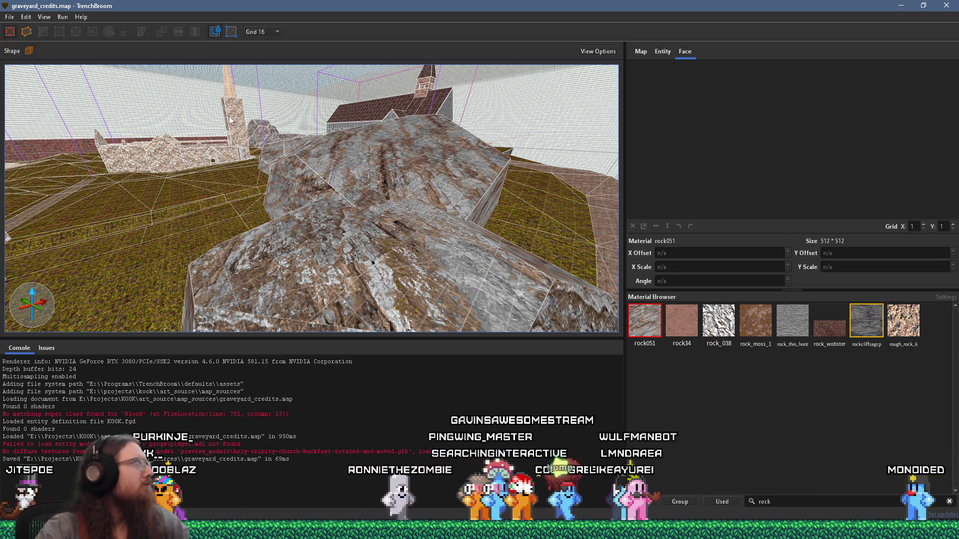
mouse_move(163, 137)
mouse_down()
mouse_move(187, 175)
mouse_move(220, 156)
mouse_move(311, 168)
mouse_move(190, 170)
mouse_up()
mouse_move(92, 182)
mouse_down()
mouse_move(227, 174)
mouse_move(501, 207)
mouse_move(391, 220)
mouse_move(299, 175)
mouse_move(387, 229)
mouse_move(394, 204)
mouse_move(341, 149)
mouse_move(412, 220)
mouse_up()
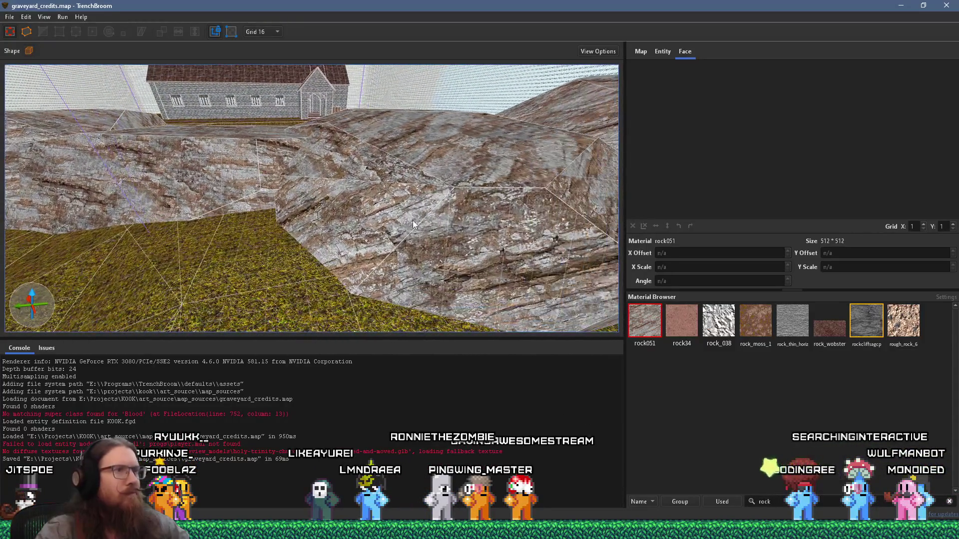
Select the lower rock faces one by one to check and realign their rock051 texture
shift+click(433, 235)
shift+click(384, 178)
mouse_move(392, 187)
mouse_down()
mouse_move(323, 282)
mouse_move(289, 283)
mouse_up()
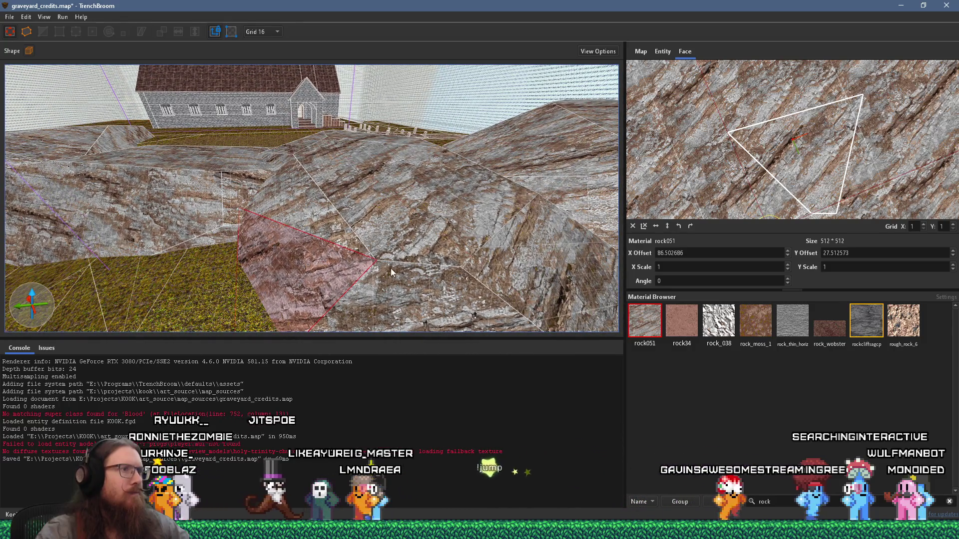
shift+click(391, 268)
mouse_move(382, 254)
mouse_down()
mouse_move(298, 189)
mouse_move(435, 190)
mouse_move(468, 212)
mouse_move(377, 331)
mouse_move(415, 223)
mouse_move(278, 270)
mouse_move(366, 268)
mouse_up()
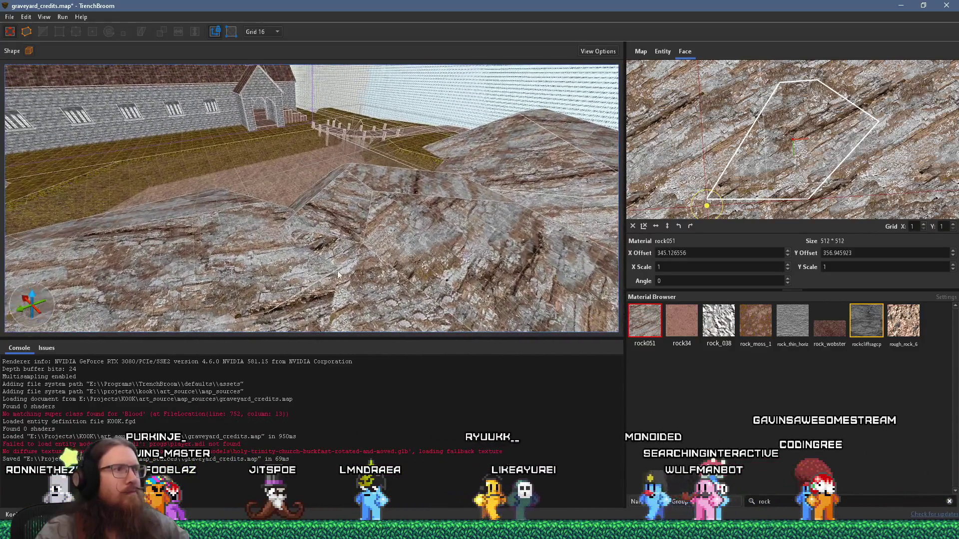
click(367, 269)
click(381, 249)
mouse_move(350, 224)
mouse_down()
mouse_move(237, 155)
mouse_move(352, 205)
mouse_move(215, 242)
mouse_move(47, 195)
mouse_move(215, 205)
mouse_move(230, 217)
mouse_move(155, 245)
mouse_move(322, 196)
mouse_move(313, 193)
mouse_up()
Carry rock051 alignment across further adjacent rock faces, one ending at X offset -57.04834, Y offset 125.417694
mouse_move(339, 241)
mouse_down()
mouse_move(314, 216)
mouse_move(301, 132)
mouse_move(544, 174)
mouse_up()
click(314, 216)
drag(376, 223, 299, 200)
click(323, 206)
click(390, 200)
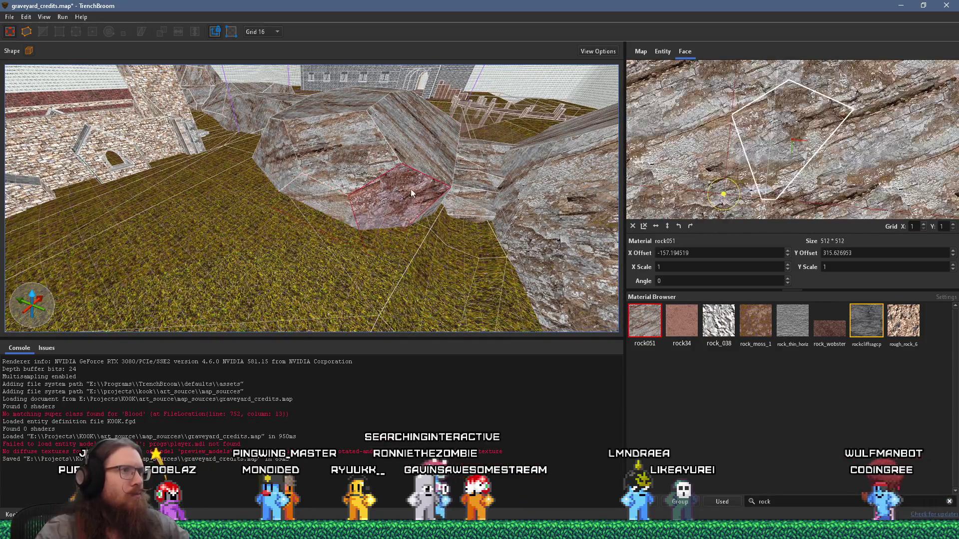
drag(389, 200, 268, 197)
click(355, 205)
mouse_move(366, 190)
mouse_down()
mouse_move(261, 190)
mouse_move(296, 190)
mouse_move(253, 285)
mouse_move(443, 272)
mouse_move(449, 207)
mouse_move(354, 157)
mouse_move(191, 303)
mouse_move(288, 202)
mouse_move(260, 190)
mouse_move(479, 228)
mouse_up()
click(296, 190)
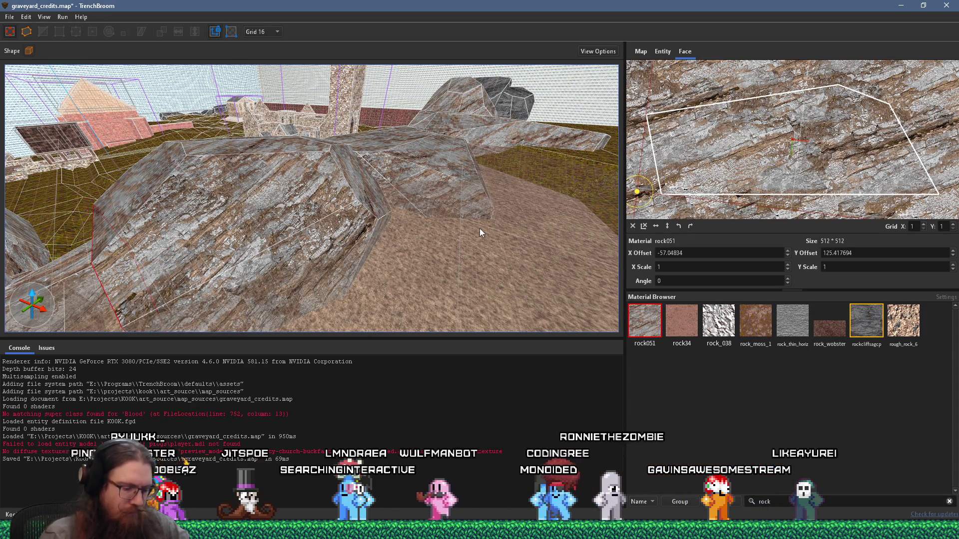
mouse_move(559, 167)
mouse_down()
mouse_move(535, 170)
mouse_move(412, 120)
mouse_move(340, 151)
mouse_move(400, 184)
mouse_move(414, 146)
mouse_up()
click(417, 150)
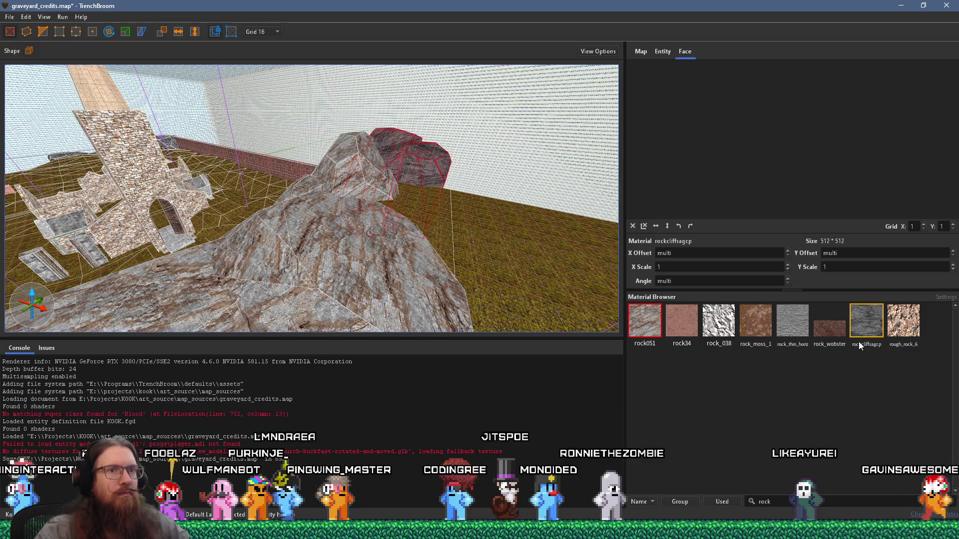
Copy the triangular rock face's rock051 alignment onto its neighbouring face
key(Escape)
mouse_move(475, 237)
mouse_down()
mouse_move(423, 214)
mouse_move(211, 191)
mouse_move(392, 221)
mouse_move(130, 155)
mouse_move(199, 153)
mouse_move(304, 193)
mouse_move(280, 223)
mouse_move(153, 155)
mouse_move(374, 205)
mouse_move(227, 231)
mouse_move(378, 279)
mouse_move(274, 218)
mouse_move(475, 227)
mouse_move(415, 211)
mouse_move(417, 301)
mouse_up()
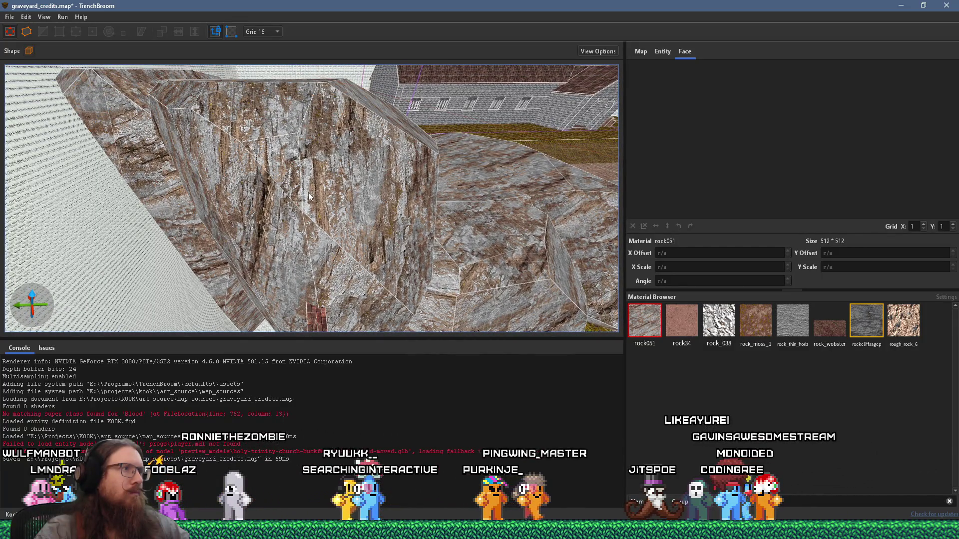
mouse_move(304, 197)
mouse_down()
mouse_move(355, 175)
mouse_move(469, 183)
mouse_move(380, 240)
mouse_up()
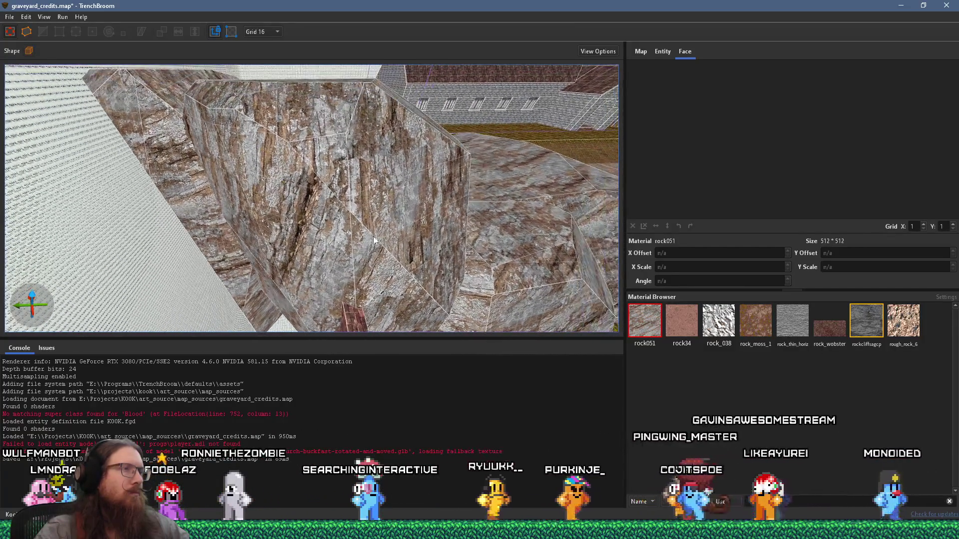
shift+click(377, 246)
alt+shift+click(356, 196)
mouse_move(364, 199)
mouse_down()
mouse_move(272, 223)
mouse_move(245, 187)
mouse_move(334, 192)
mouse_move(80, 128)
mouse_move(294, 190)
mouse_move(199, 112)
mouse_move(337, 223)
mouse_move(321, 166)
mouse_move(342, 130)
mouse_up()
shift+click(241, 185)
key(Escape)
Realign the left-side rock faces so the rock051 strata continue across them
click(219, 233)
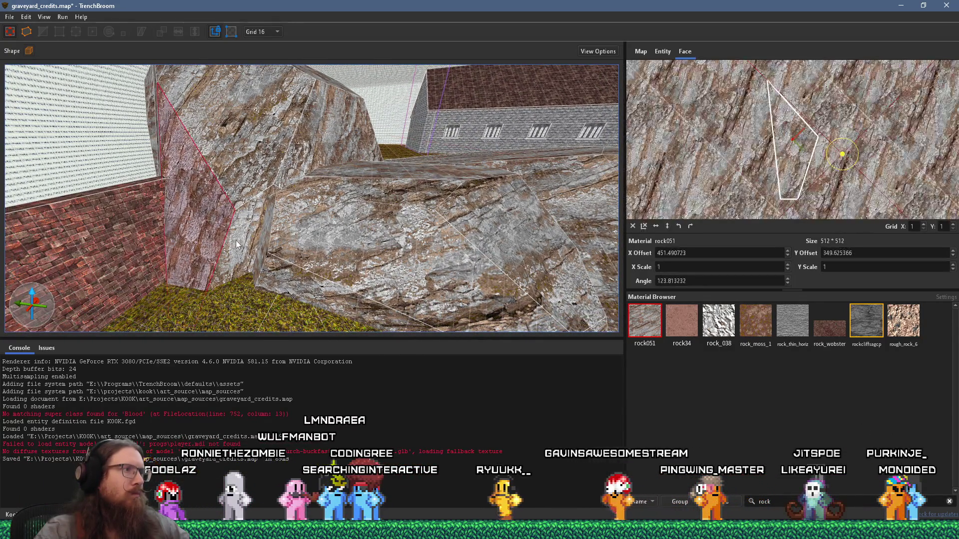
mouse_move(236, 241)
mouse_down()
mouse_move(136, 332)
mouse_move(208, 234)
mouse_up()
key(Escape)
click(208, 234)
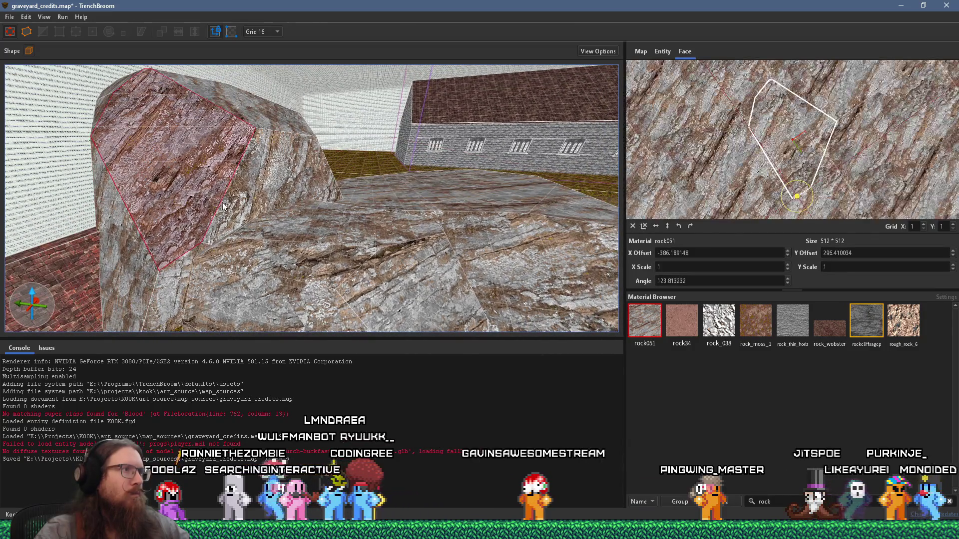
drag(271, 200, 96, 358)
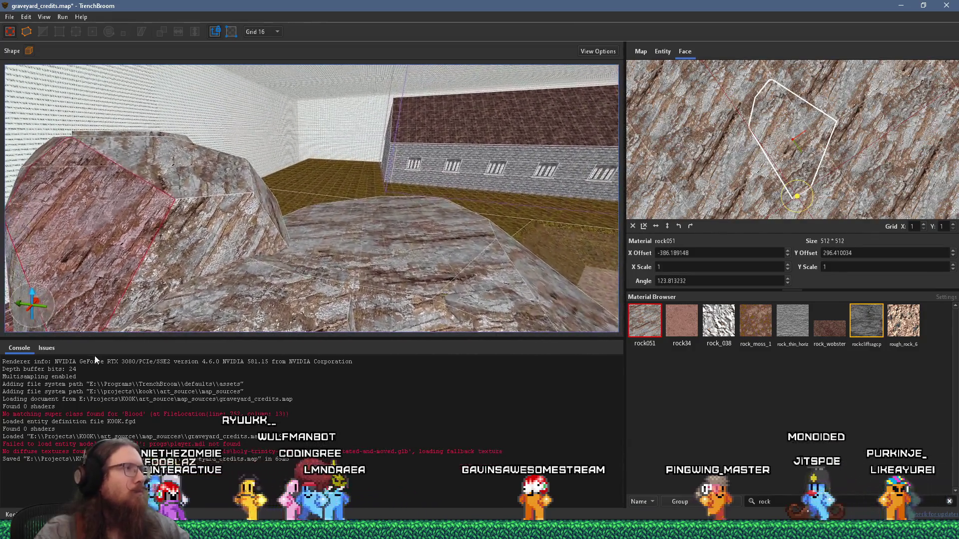
click(175, 215)
mouse_move(249, 212)
mouse_down()
mouse_move(330, 228)
mouse_move(190, 209)
mouse_move(328, 196)
mouse_up()
shift+click(185, 208)
Realign the remaining rock faces, one ending at X offset 442.13501, Y offset -41.792114
shift+click(317, 188)
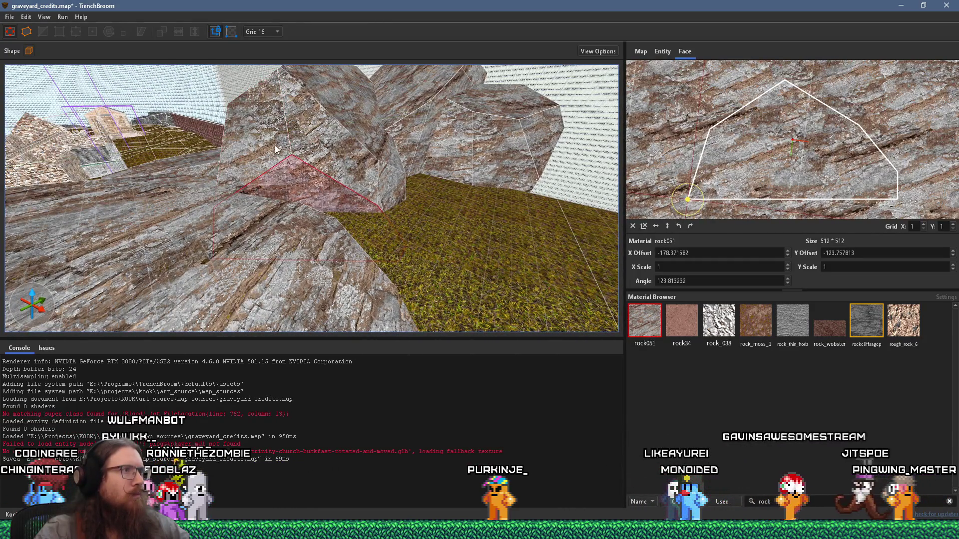
shift+click(275, 149)
mouse_move(275, 149)
mouse_down()
mouse_move(274, 197)
mouse_move(309, 206)
mouse_move(294, 271)
mouse_move(285, 212)
mouse_move(193, 195)
mouse_move(157, 146)
mouse_move(182, 203)
mouse_move(268, 275)
mouse_move(295, 259)
mouse_up()
shift+click(193, 195)
shift+click(176, 211)
mouse_move(278, 226)
mouse_down()
mouse_move(389, 255)
mouse_move(324, 249)
mouse_move(373, 246)
mouse_move(359, 242)
mouse_move(399, 223)
mouse_move(304, 226)
mouse_move(438, 249)
mouse_move(126, 131)
mouse_move(487, 230)
mouse_up()
click(6, 18)
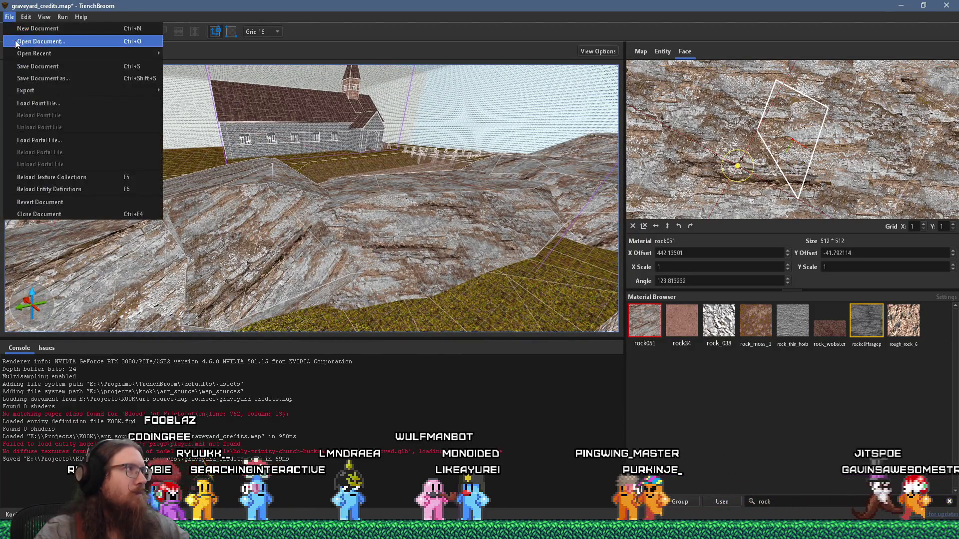
Save and compile graveyard_credits.map, ending with exit code 0 and the .bsp in kook_godot's levels folder
click(26, 71)
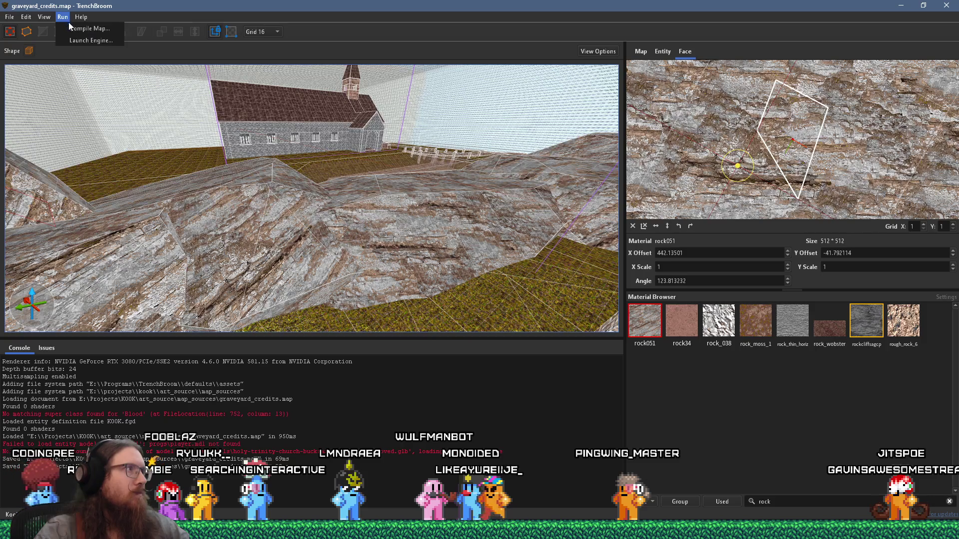
click(75, 28)
click(602, 398)
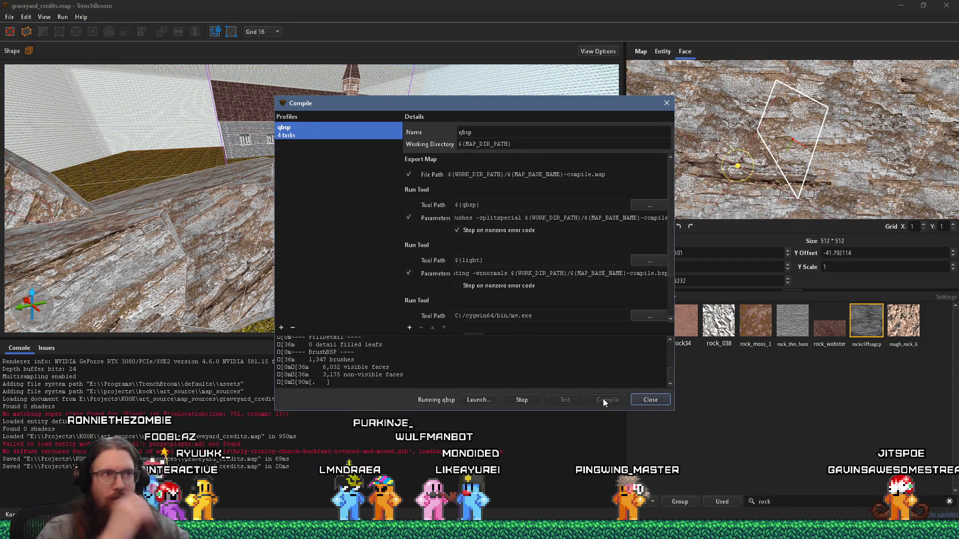
key(alt+Tab)
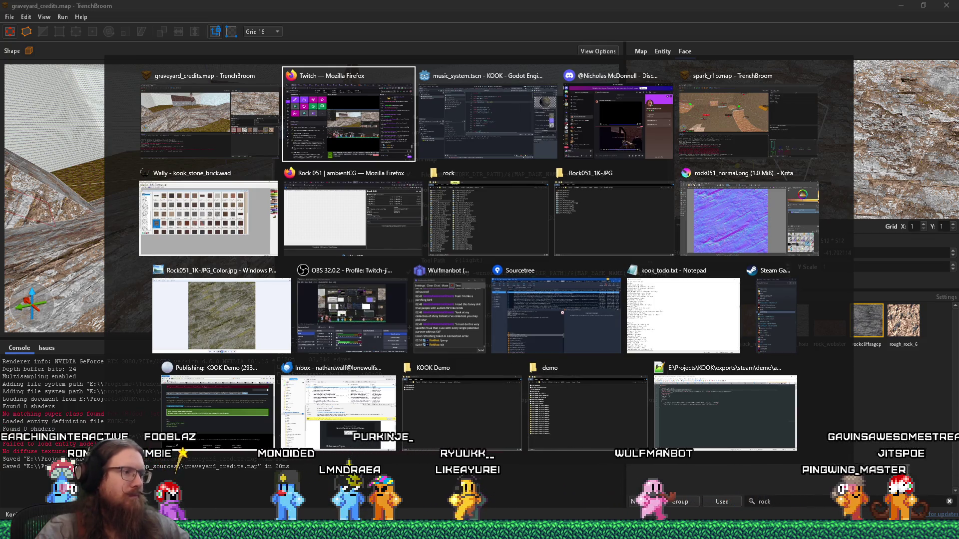
key(Escape)
mouse_move(409, 530)
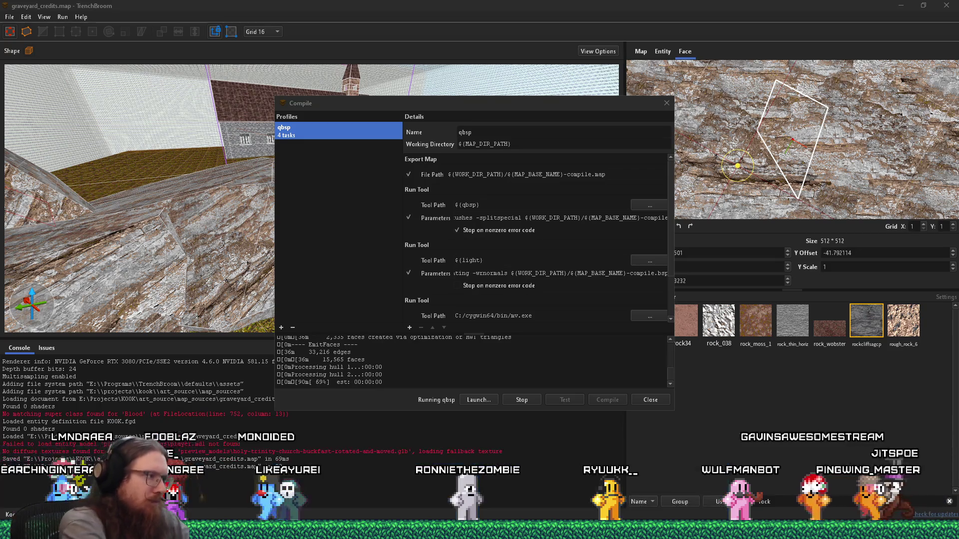
key(super+r)
Locate the ambientCG entry in kook_credits.txt in Notepad
text(e:\projects)
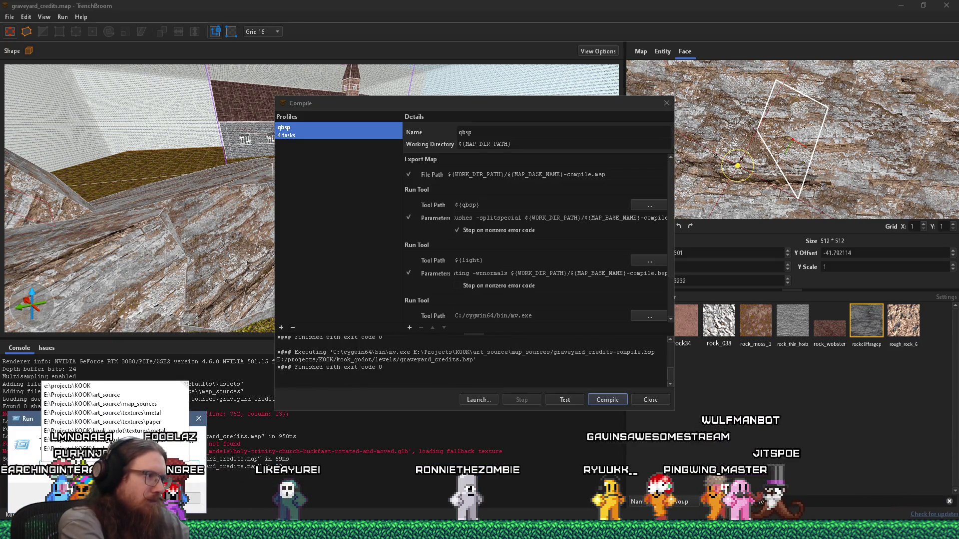
key(Escape)
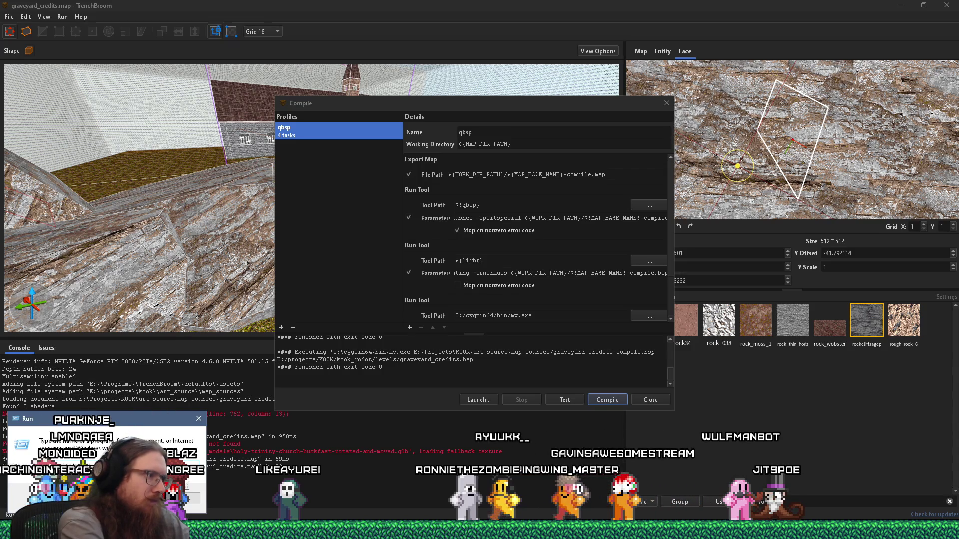
key(alt+Tab)
key(ctrl+f)
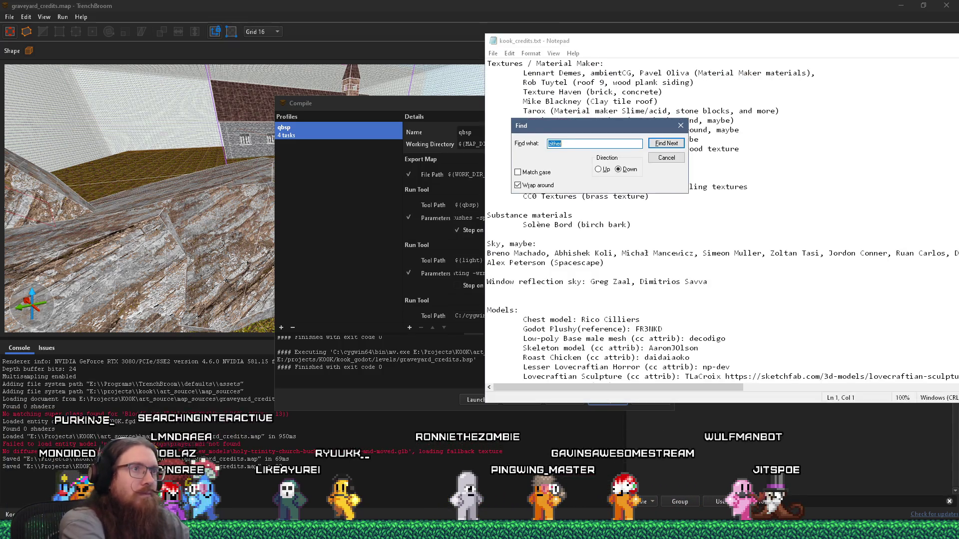
text(entcg)
key(Return)
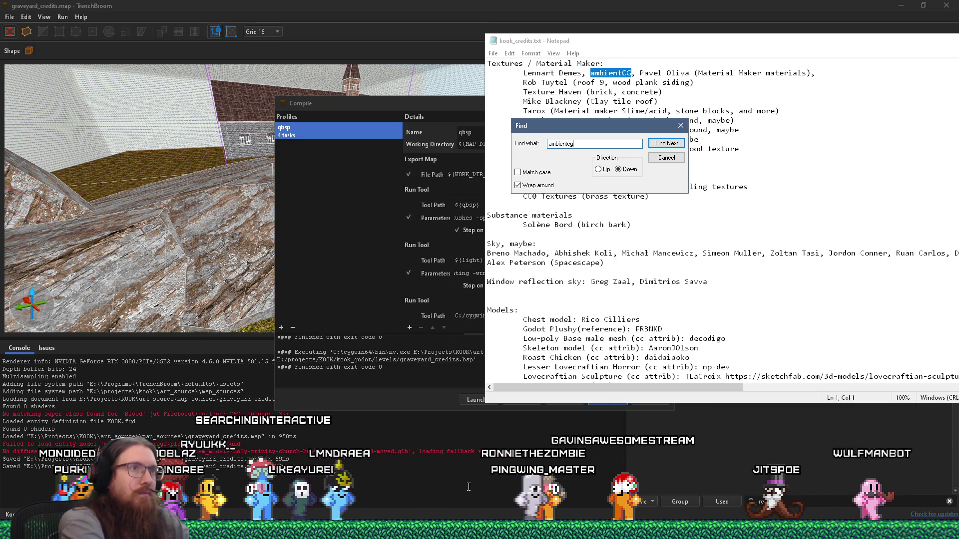
key(Escape)
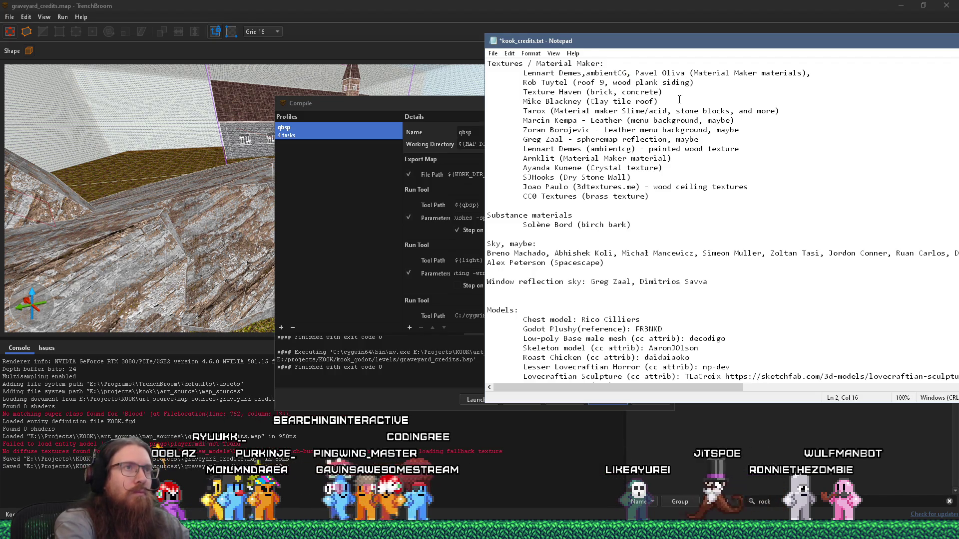
Put ambientCG on its own line without a trailing comma, and indent the following contributor on a new line
key(Return)
key(Delete)
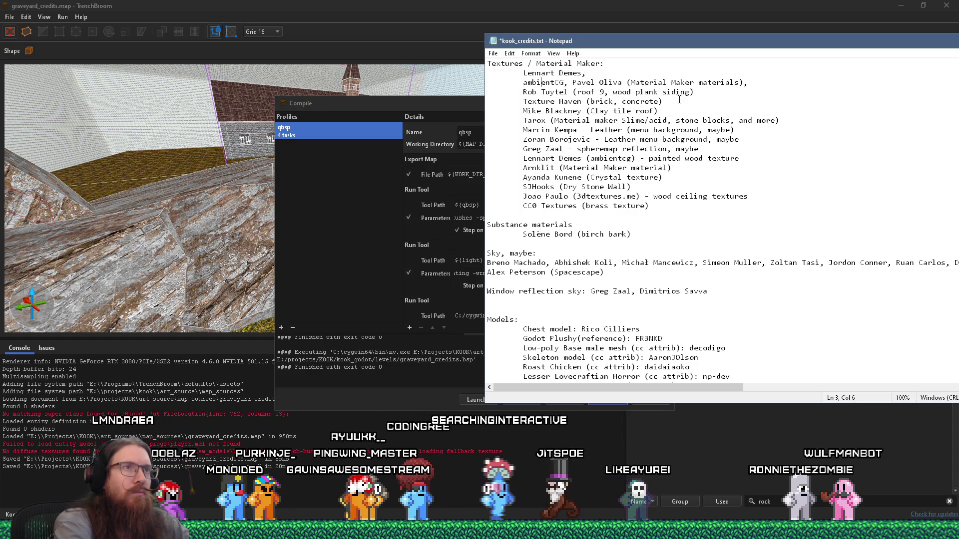
key(BackSpace)
key(Return)
key(Delete)
key(Tab)
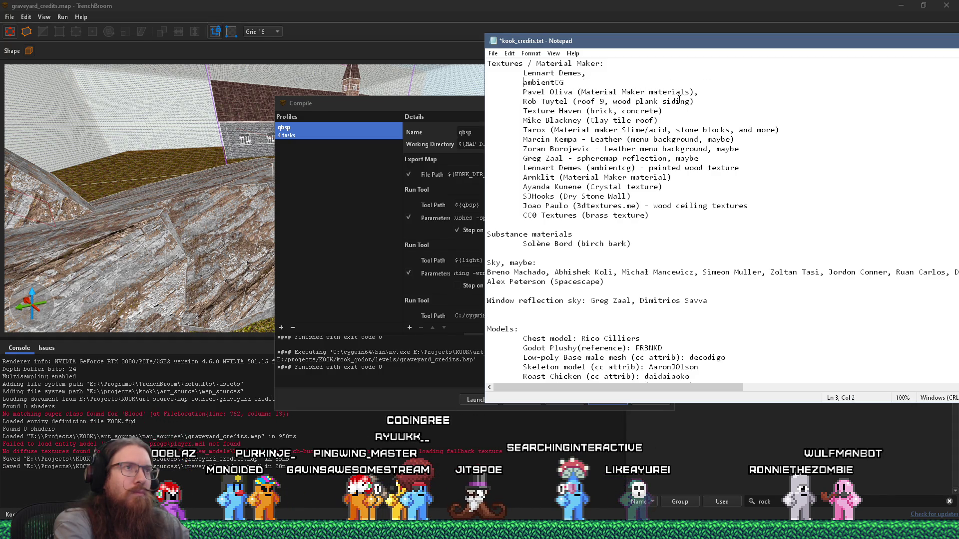
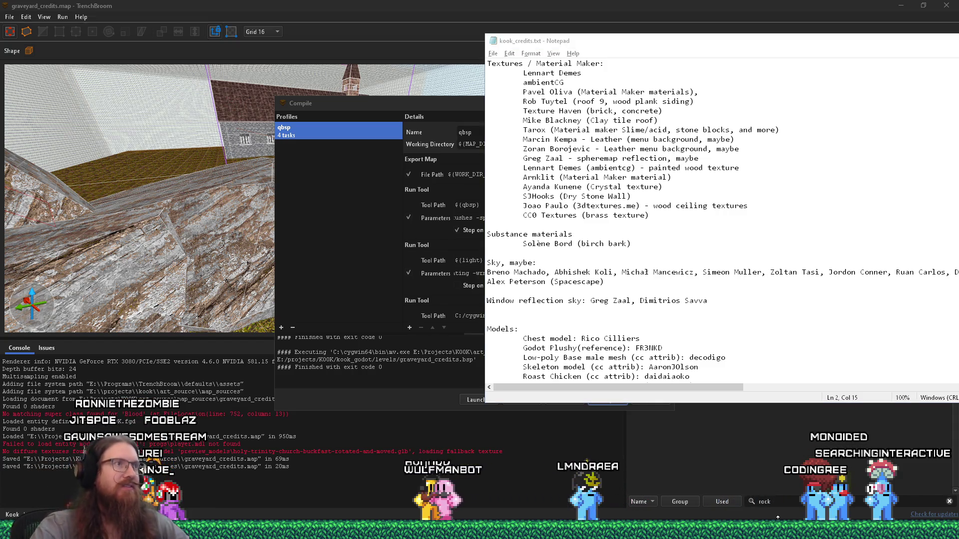
Switch from TrenchBroom to the Godot editor window showing global.gd
key(alt+Tab)
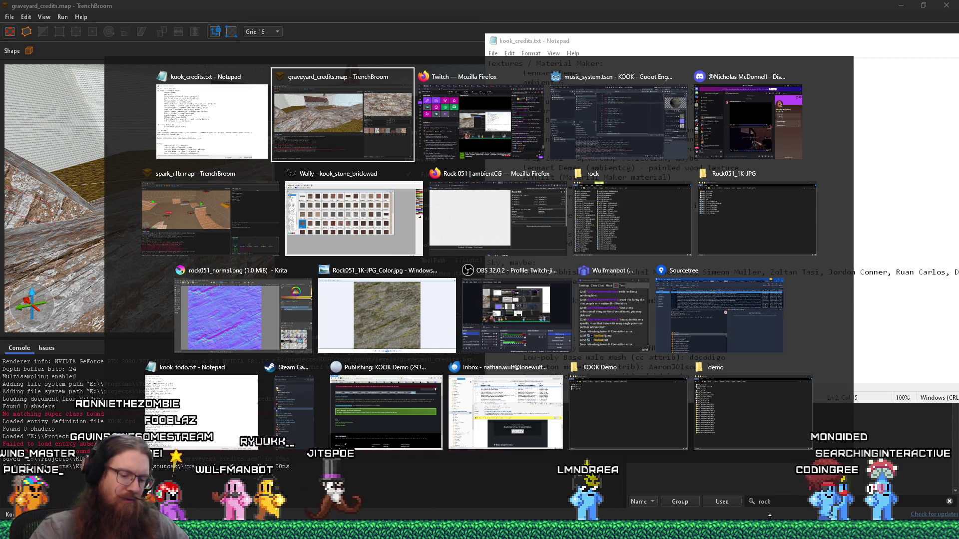
key(alt+Tab)
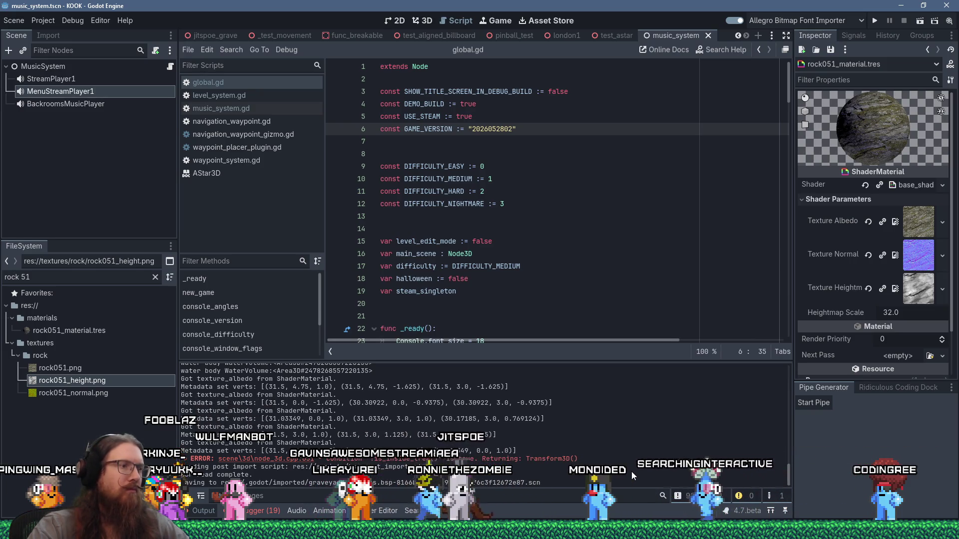
Clear the debugger's 19 logged errors and warnings, then return it to the Stack Trace view
click(282, 511)
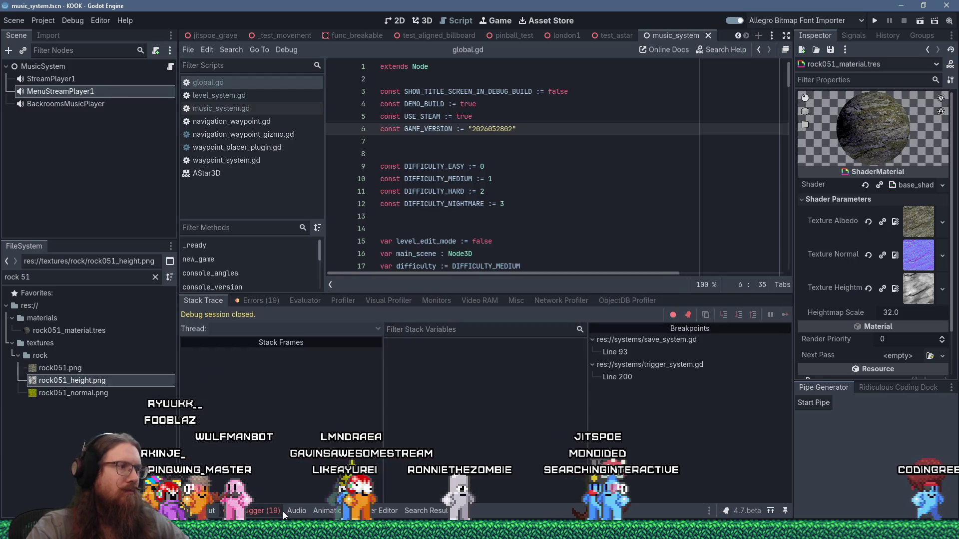
click(268, 301)
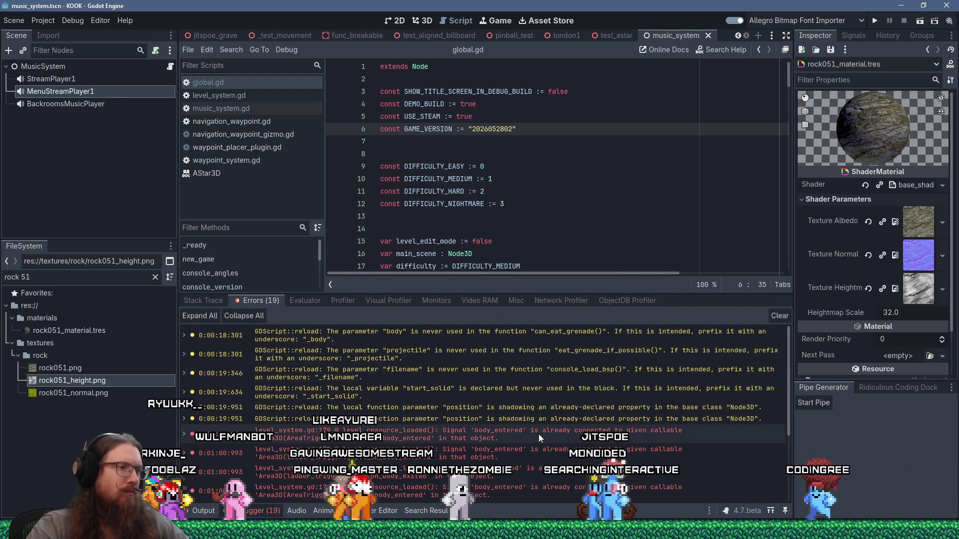
scroll(538, 434, down, 5)
scroll(539, 434, up, 5)
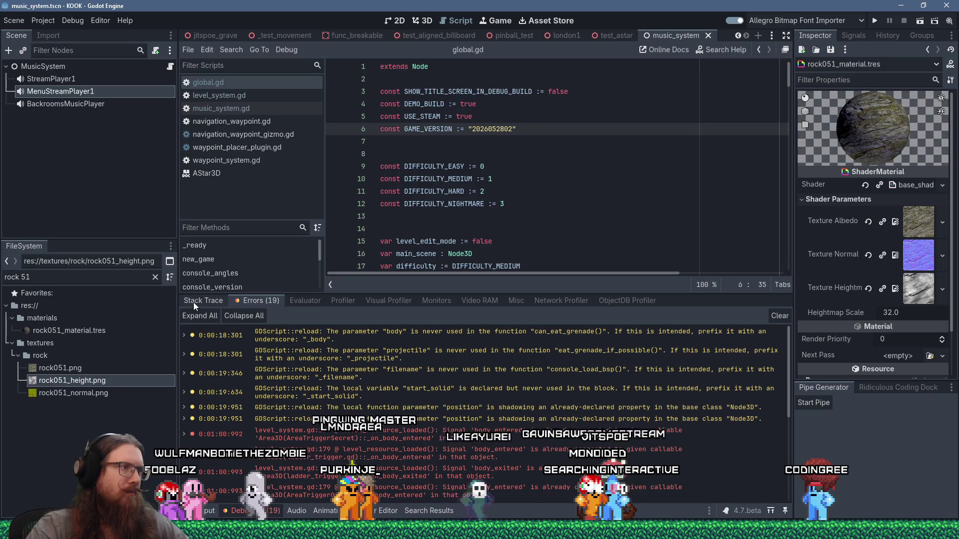
click(778, 316)
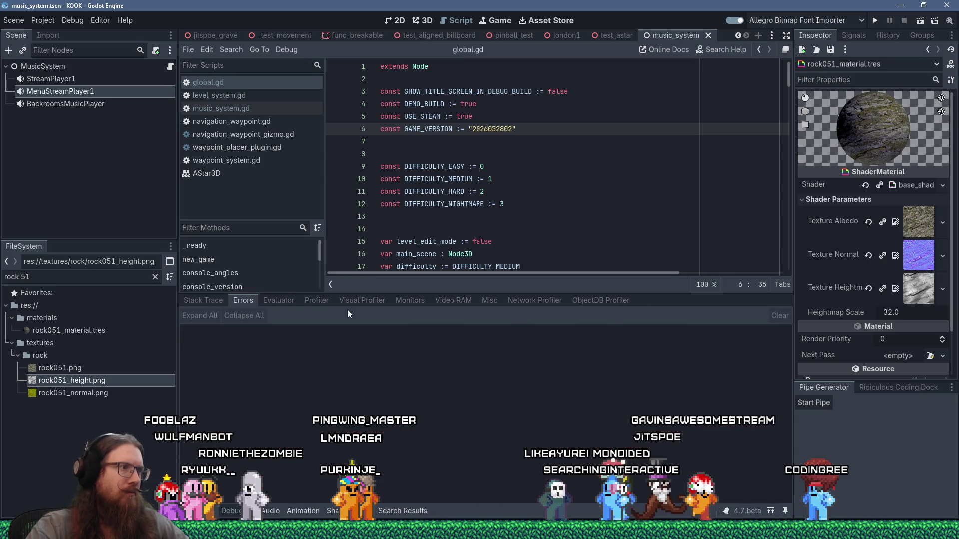
click(204, 299)
key(alt+Tab)
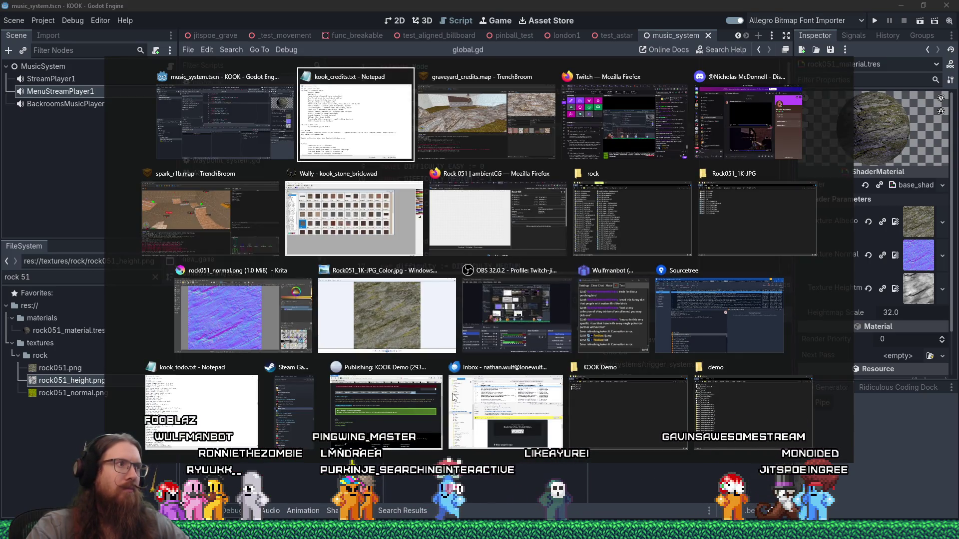
In Krita, close the rock051 textures, yellow gradient and palette_complete.kra without saving, then minimize
key(alt+Tab)
key(alt+Tab)
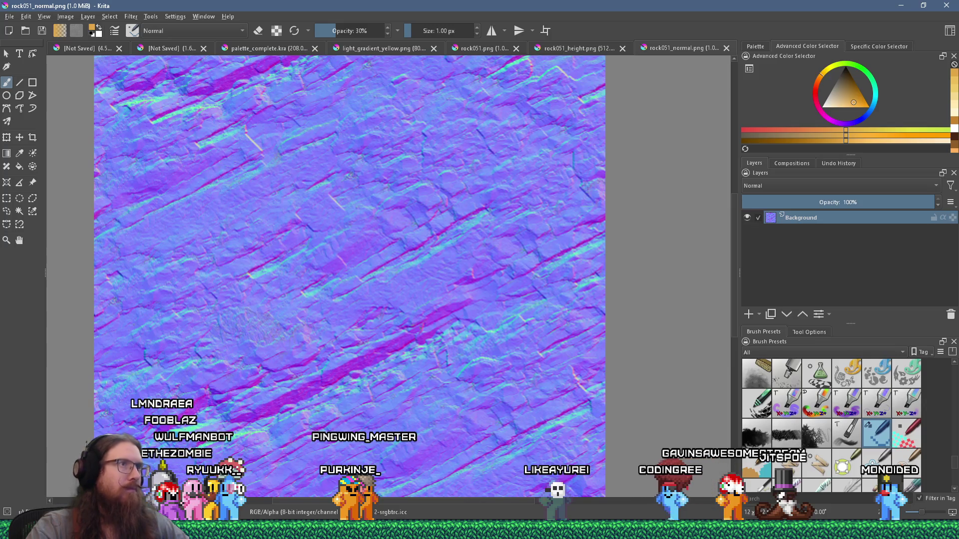
key(ctrl+w)
key(ctrl+w)
key(ctrl+w)
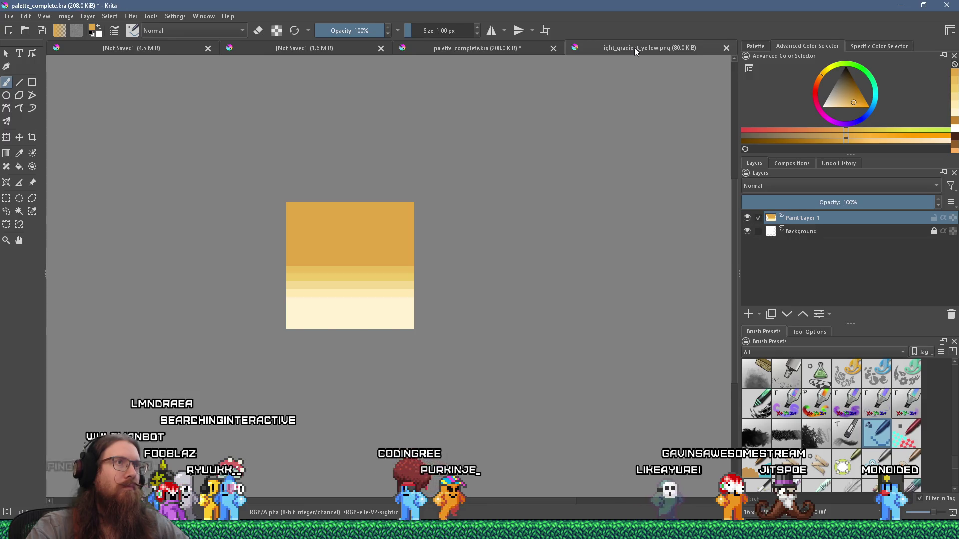
key(ctrl+w)
key(ctrl+w)
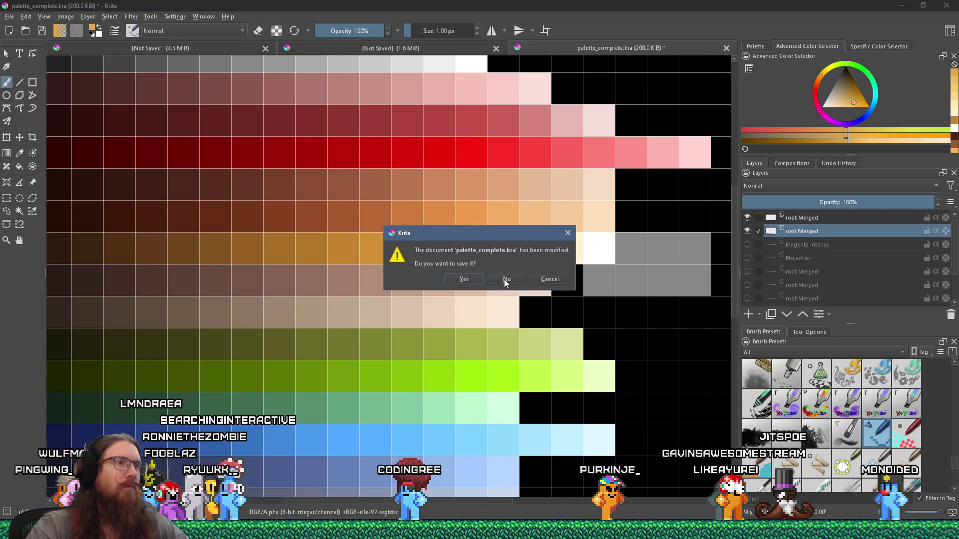
click(502, 278)
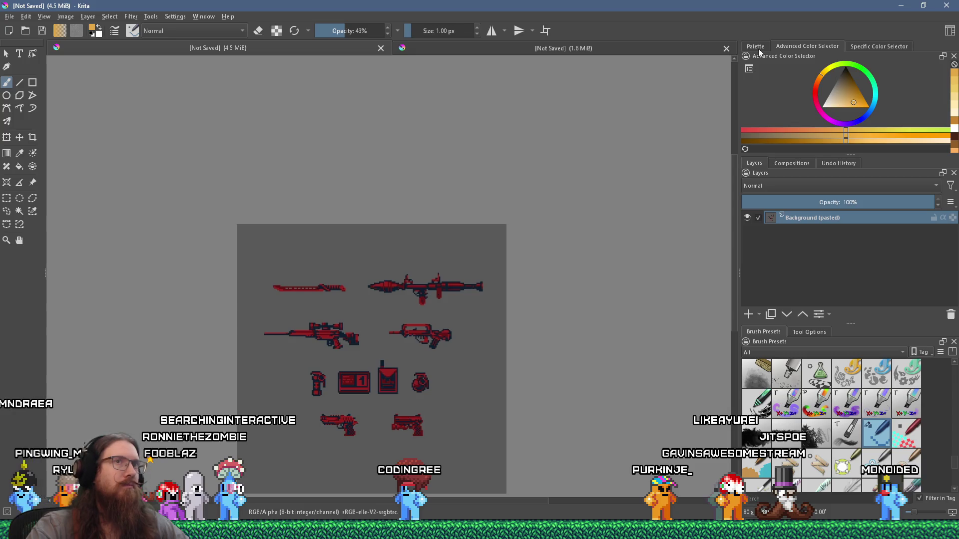
click(894, 6)
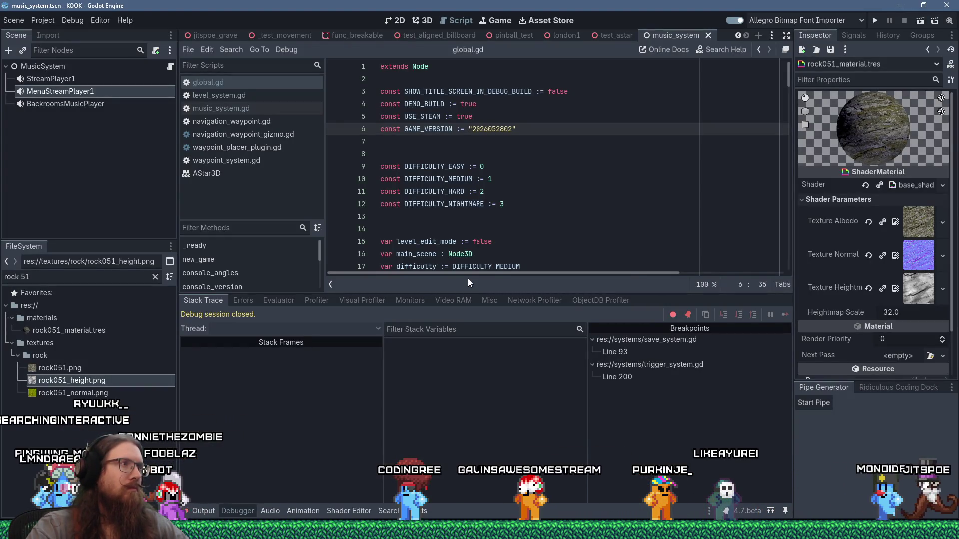
Drag the debugger splitter upward to make the panel slightly taller, then focus the Godot window
drag(471, 294, 478, 279)
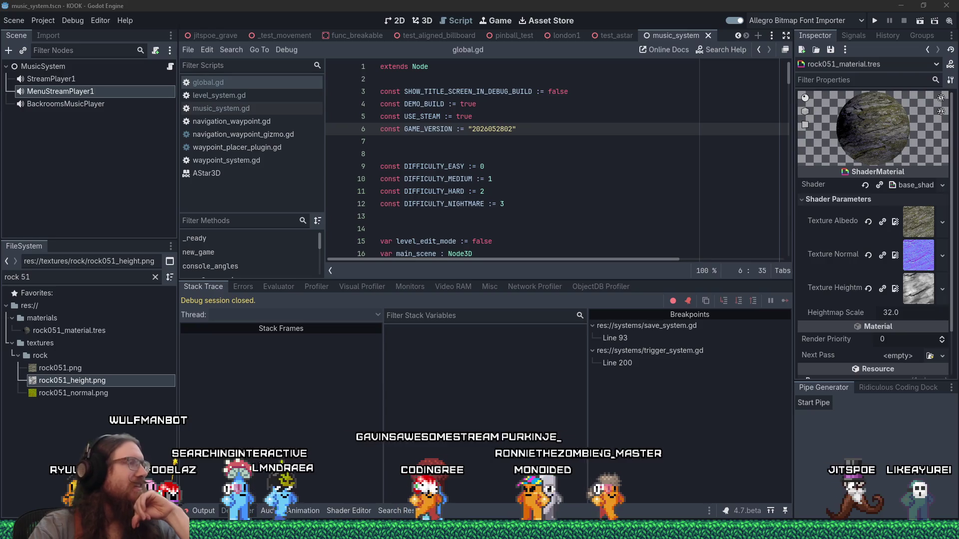
click(356, 4)
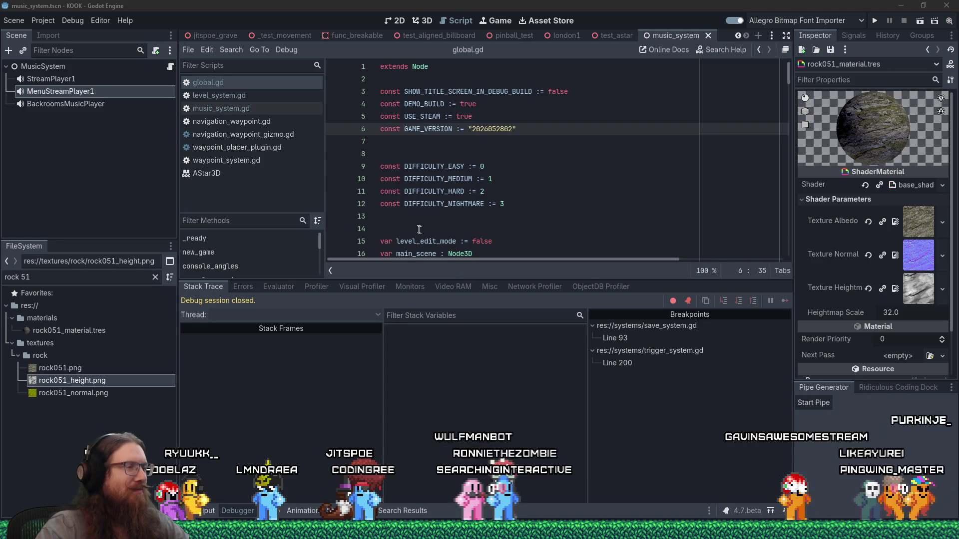
Bring Firefox to the front and close the ambientCG Rock 051 tab, leaving the Devil Daggers page
key(alt+Tab)
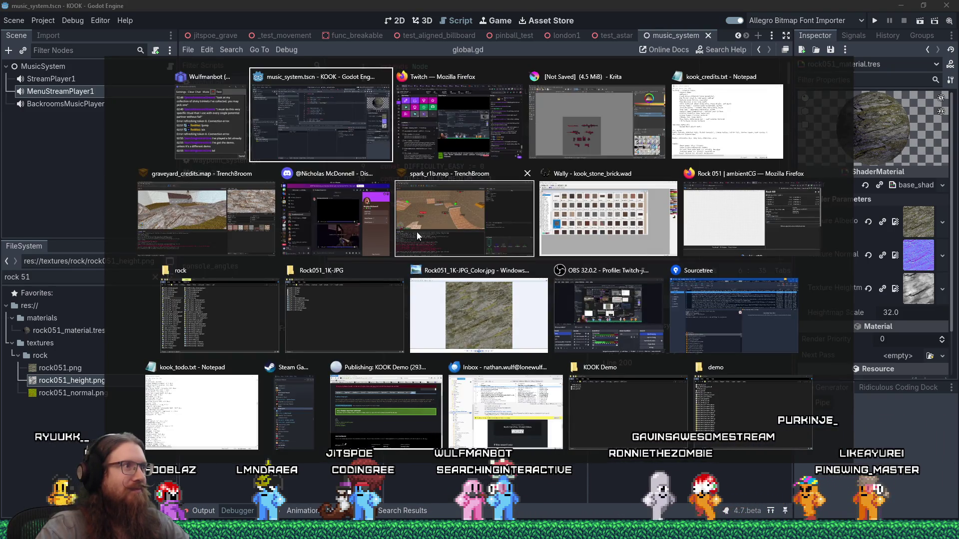
mouse_move(479, 532)
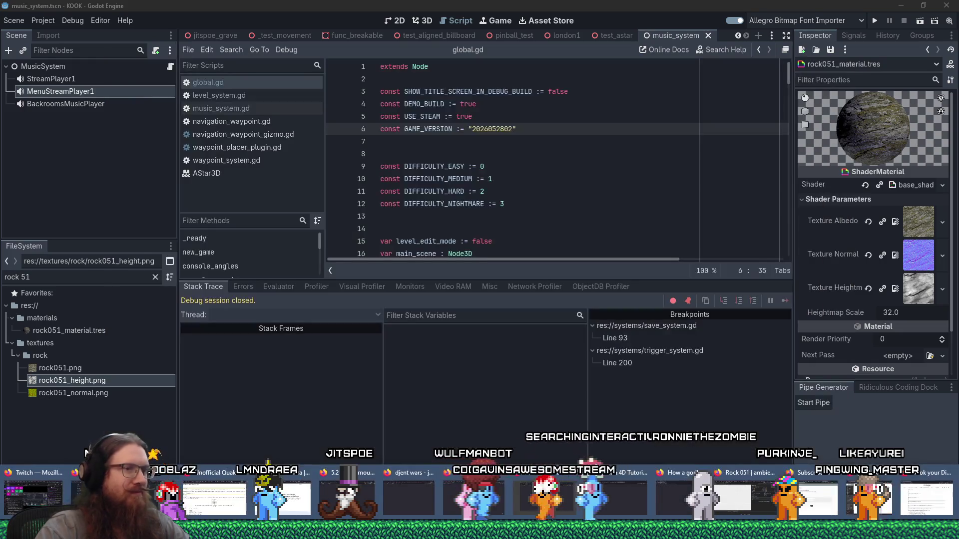
click(828, 501)
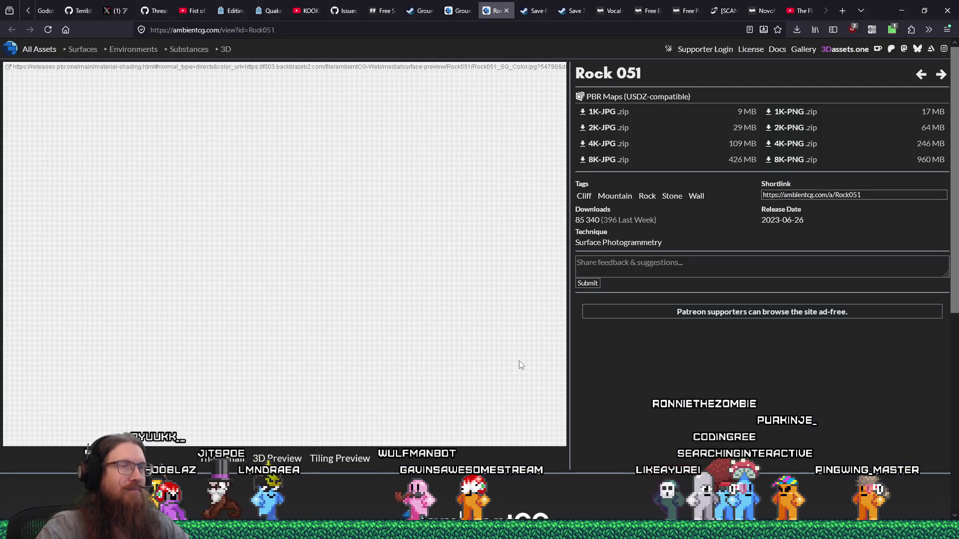
click(505, 11)
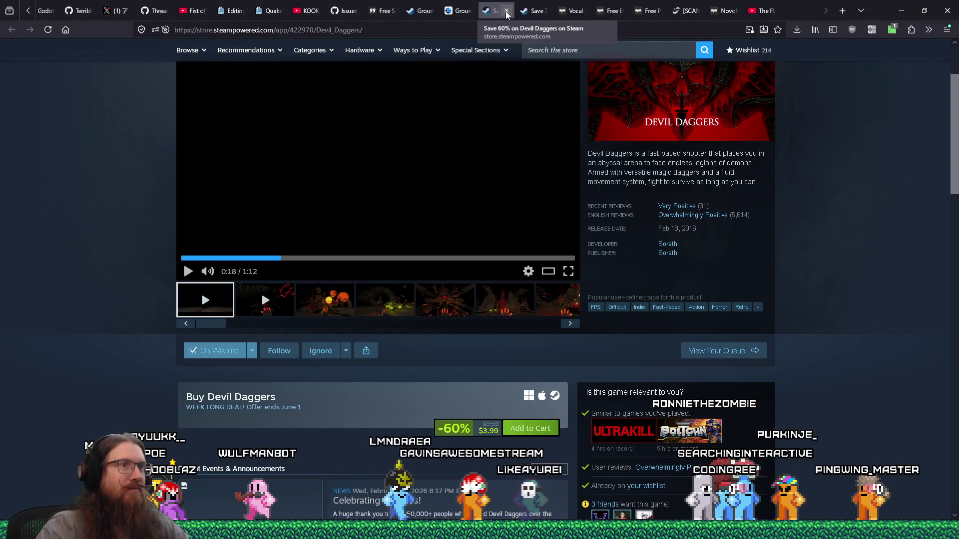
scroll(866, 323, down, 2)
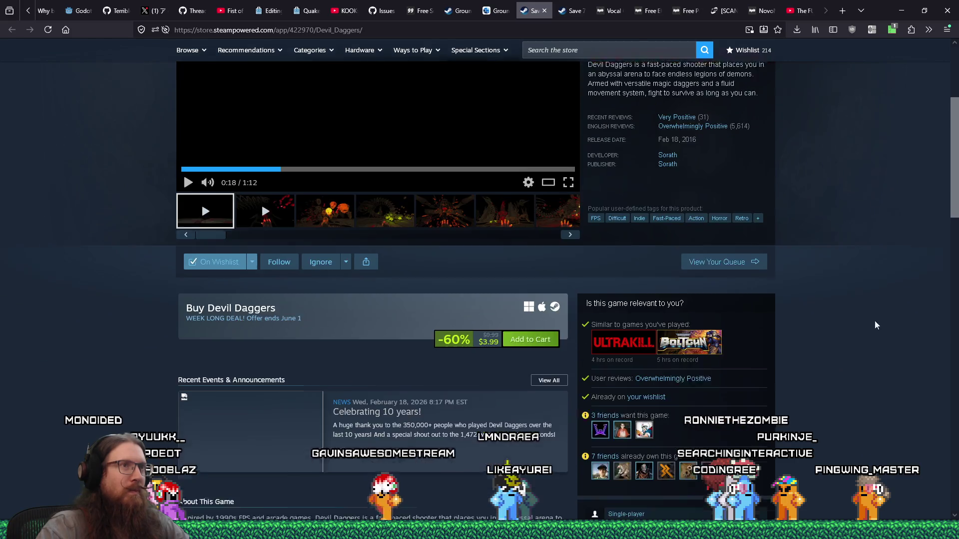
scroll(878, 322, up, 4)
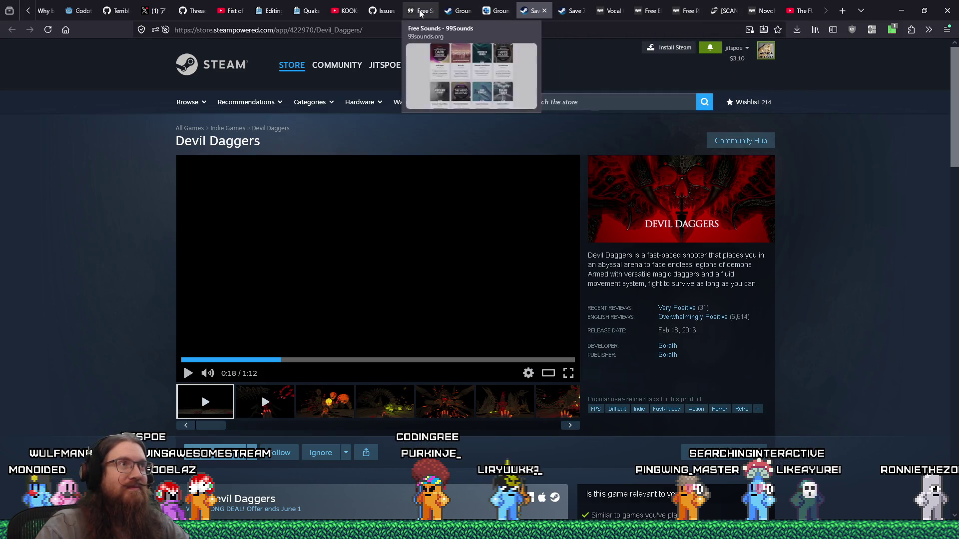
Reload the Fist of the Forgotten Gamedev Highlights 42 video page and like it
click(227, 11)
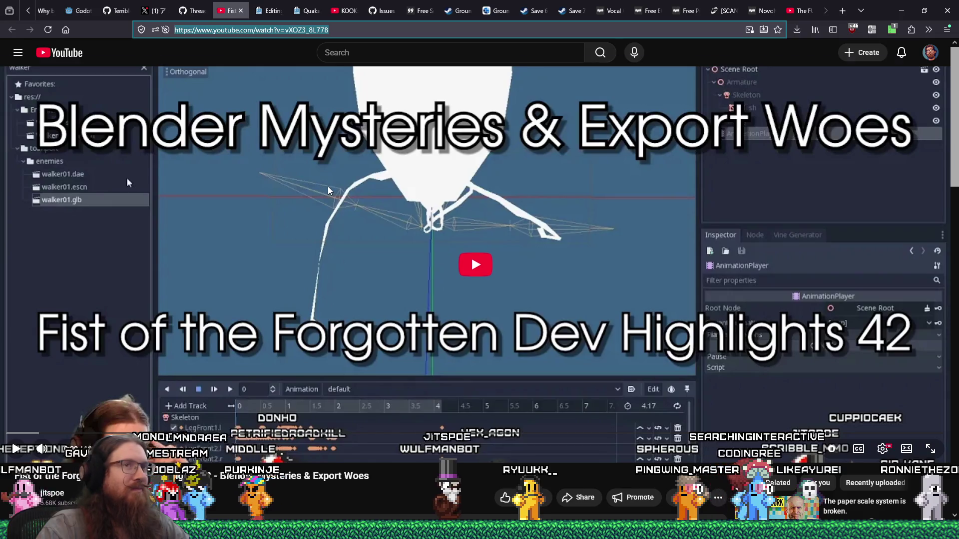
scroll(327, 187, down, 4)
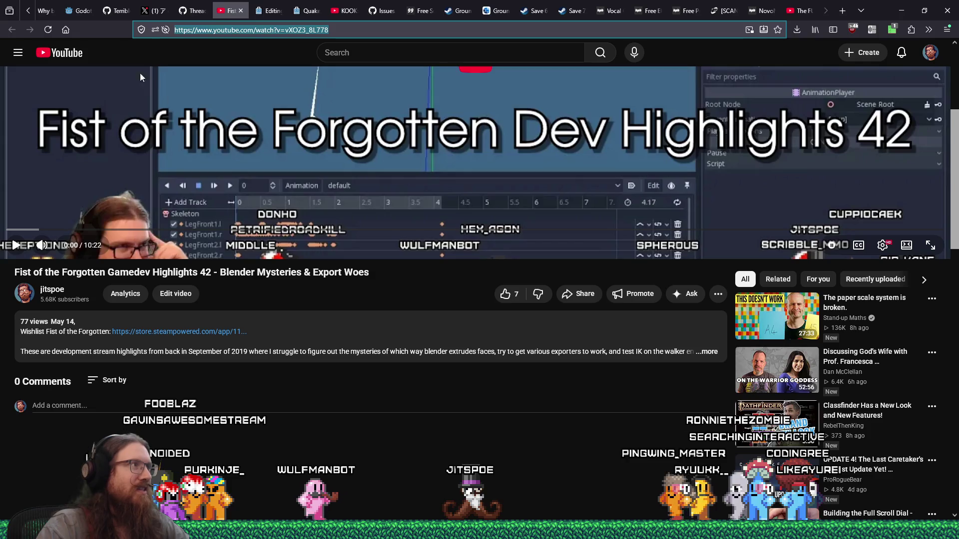
click(49, 30)
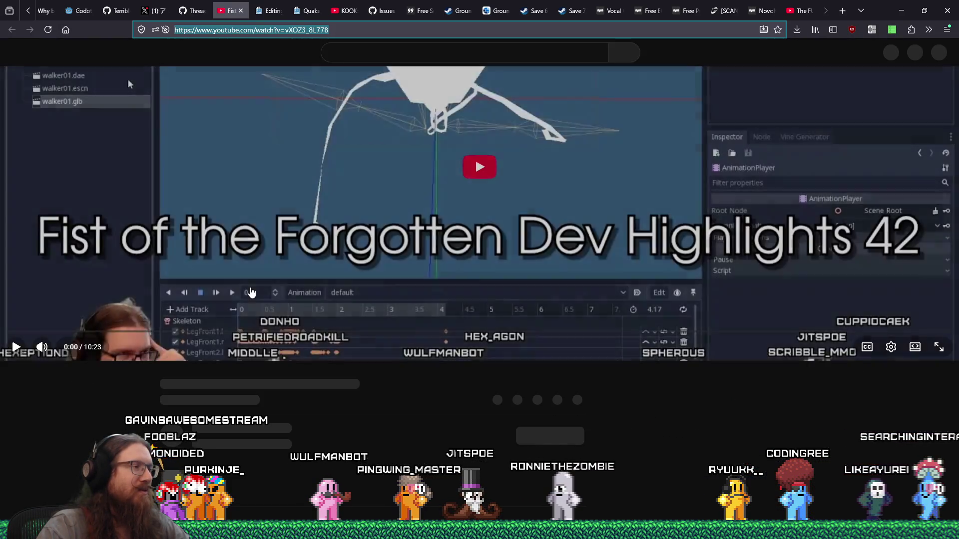
scroll(253, 283, down, 3)
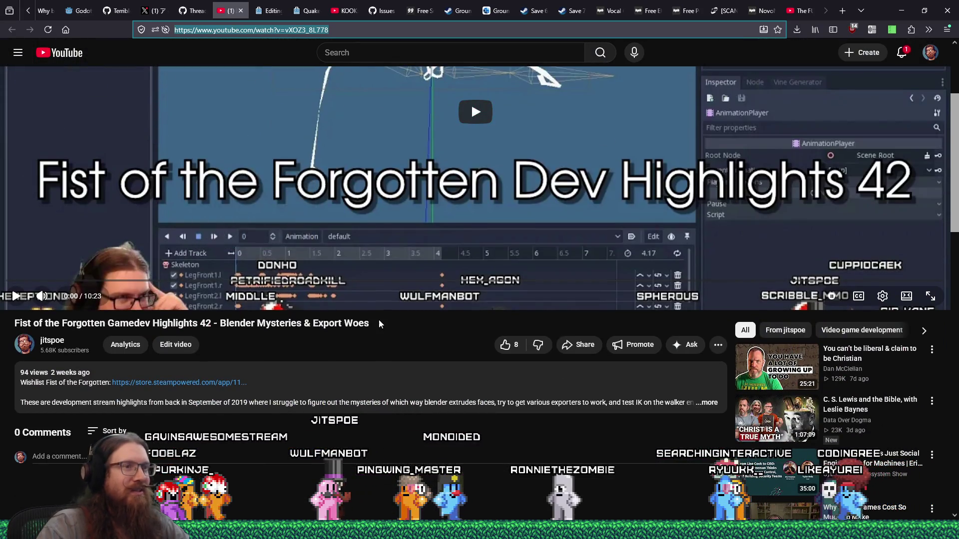
click(506, 345)
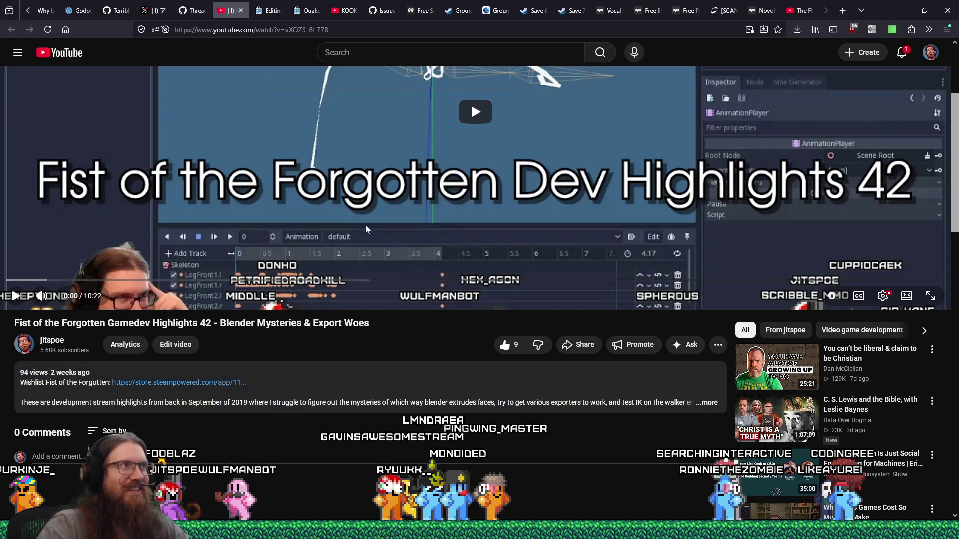
Copy the video's link from the address bar and open its analytics in YouTube Studio
right_click(320, 32)
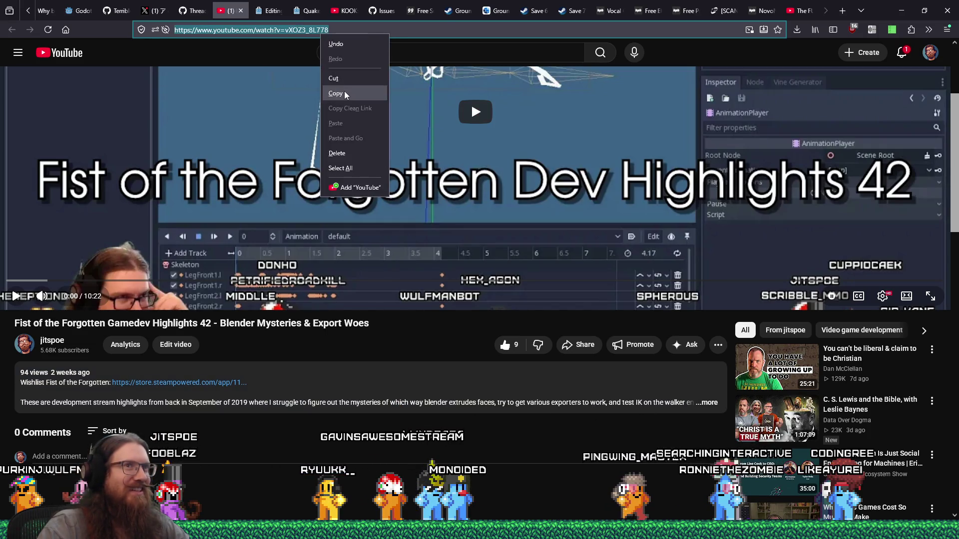
click(344, 91)
scroll(127, 98, up, 3)
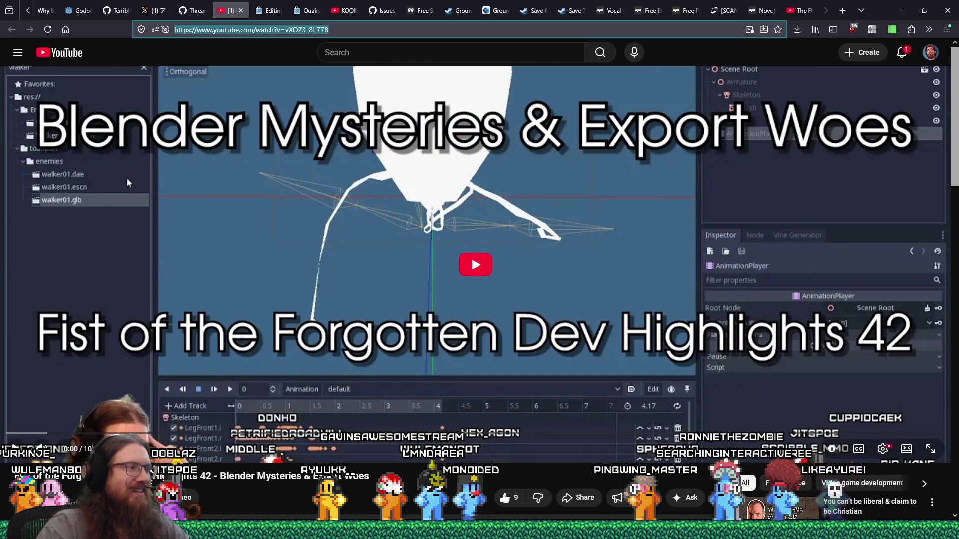
click(150, 497)
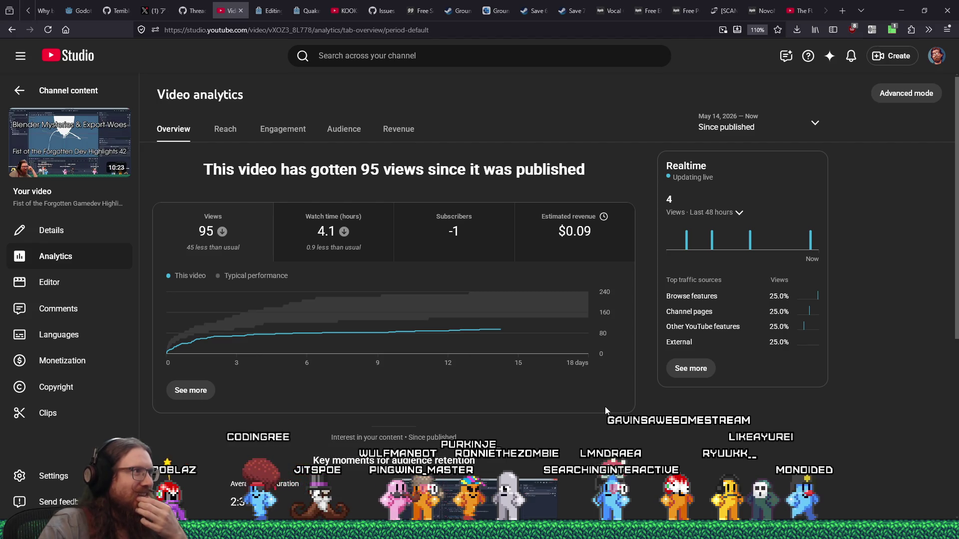
Review the video's analytics overview (95 views), then close YouTube Studio to return to the asset store
scroll(604, 410, down, 2)
scroll(605, 410, down, 2)
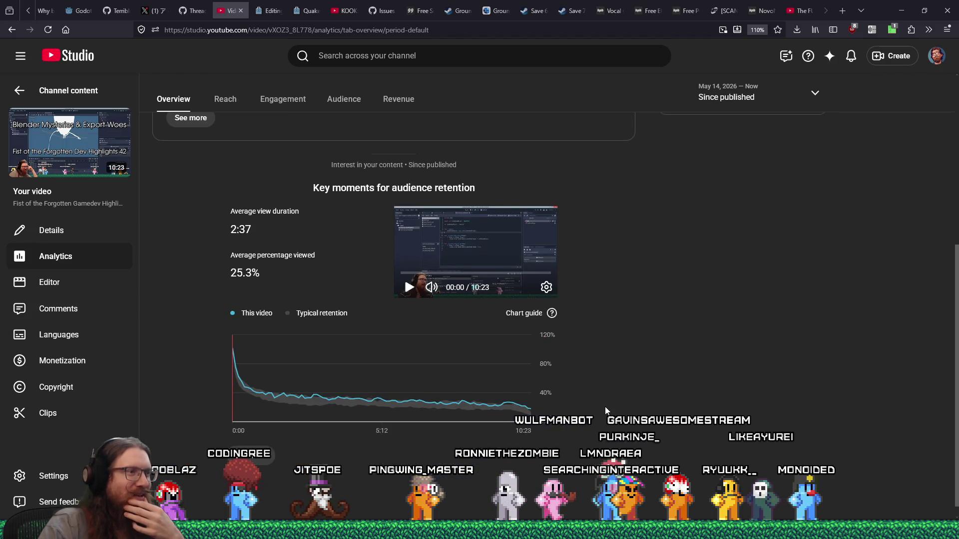
scroll(605, 410, up, 4)
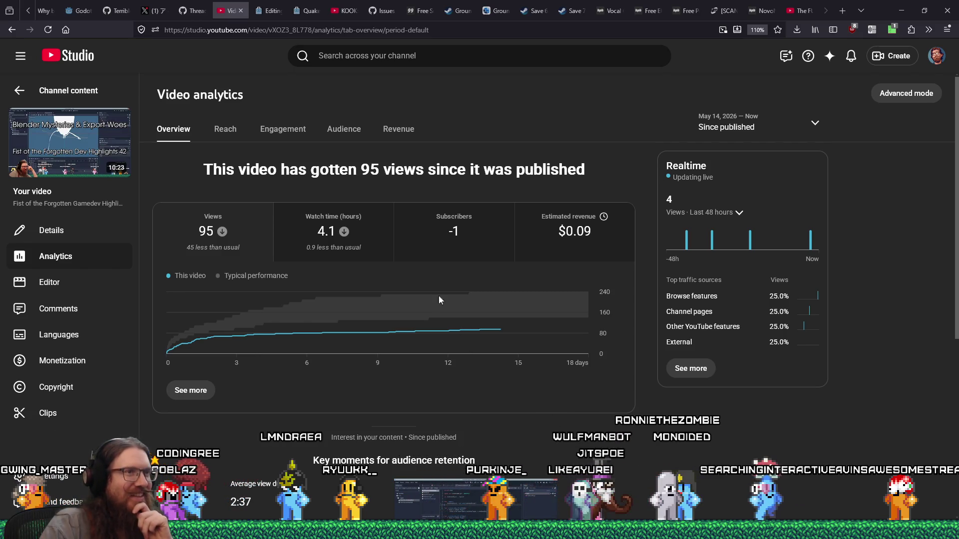
click(239, 13)
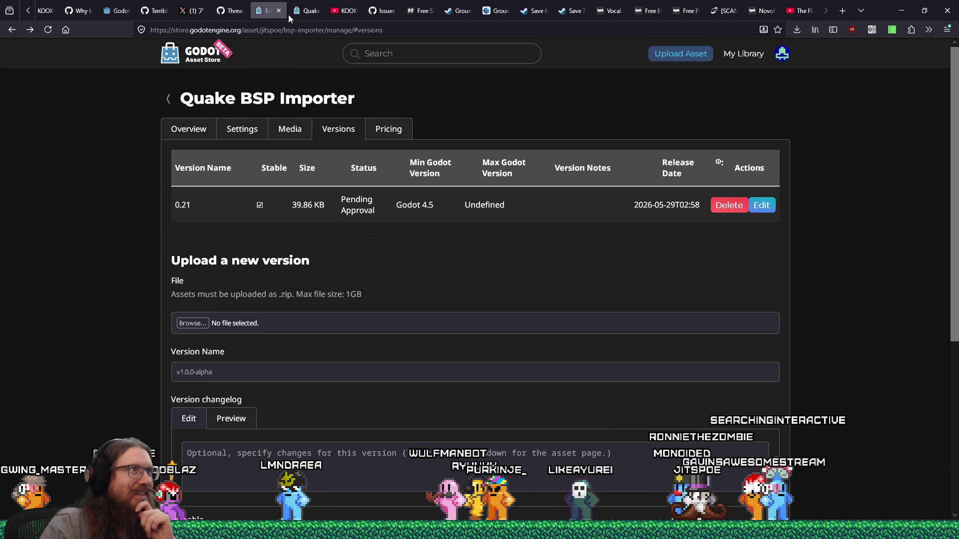
Check the Quake BSP Importer's public store page, then close it and return to the versions page
click(301, 11)
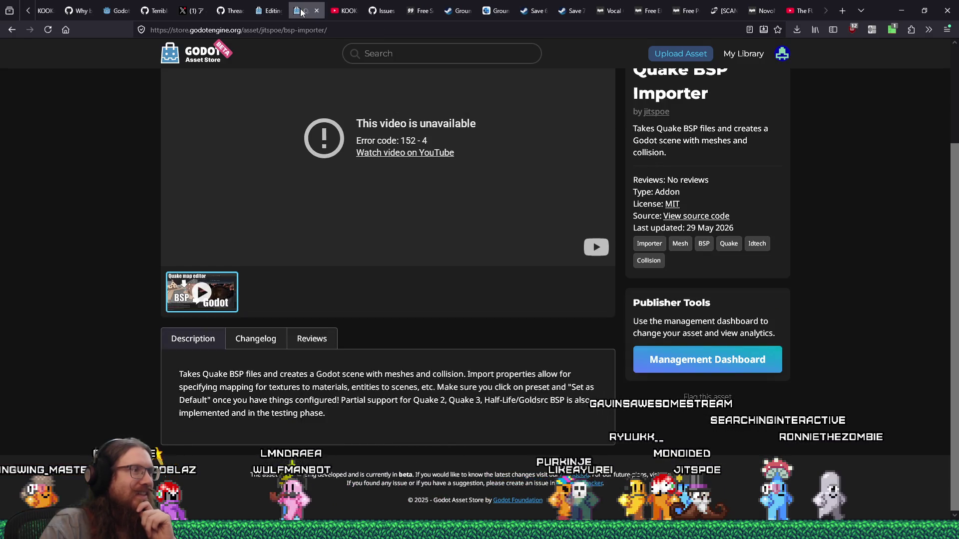
click(270, 11)
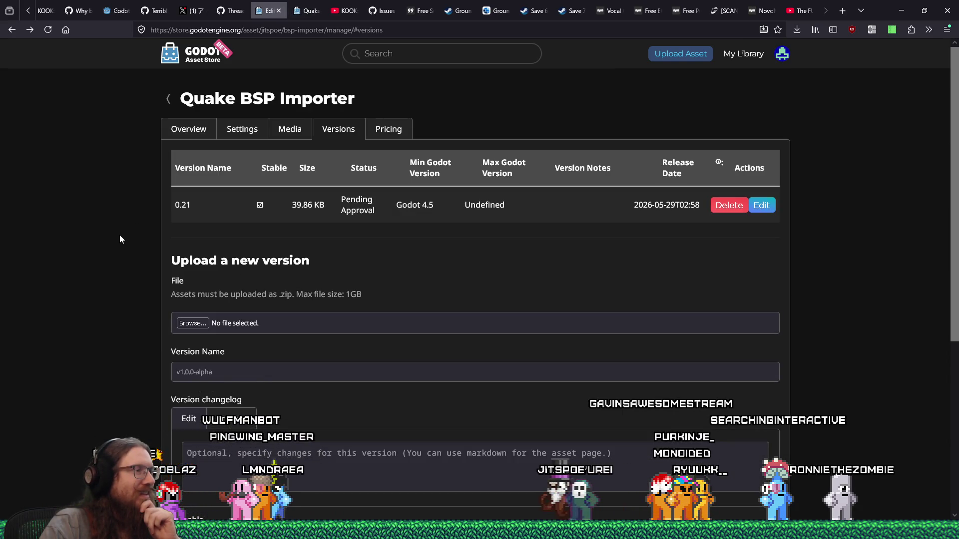
click(296, 12)
scroll(158, 188, up, 2)
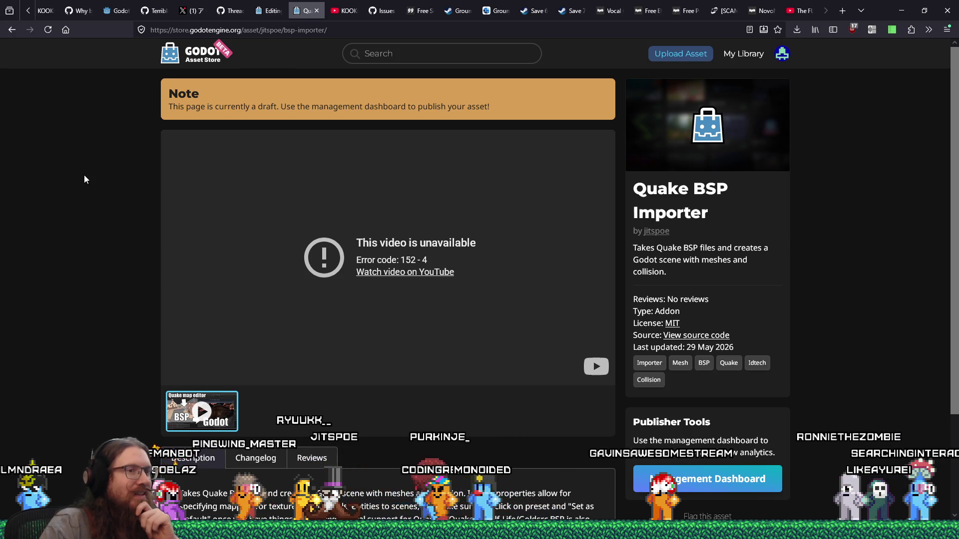
click(315, 10)
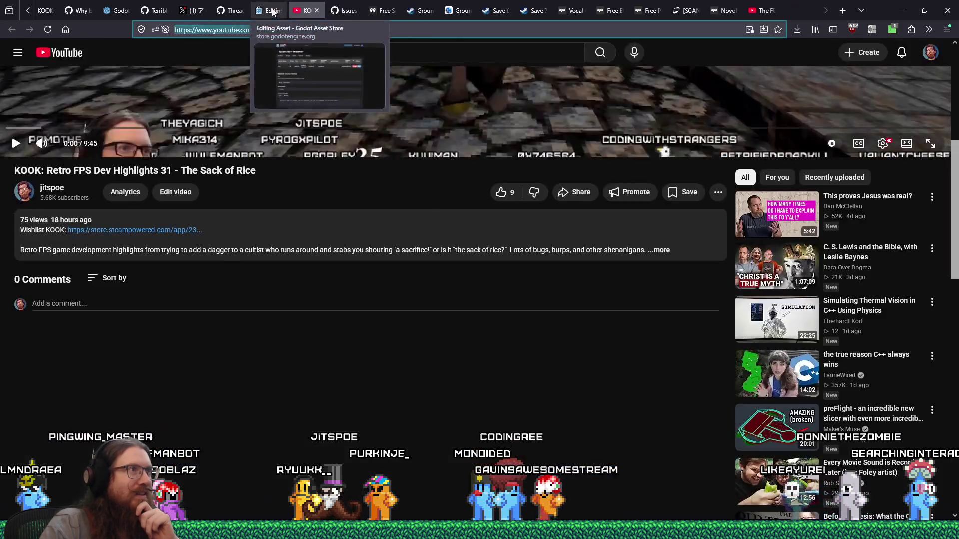
click(305, 11)
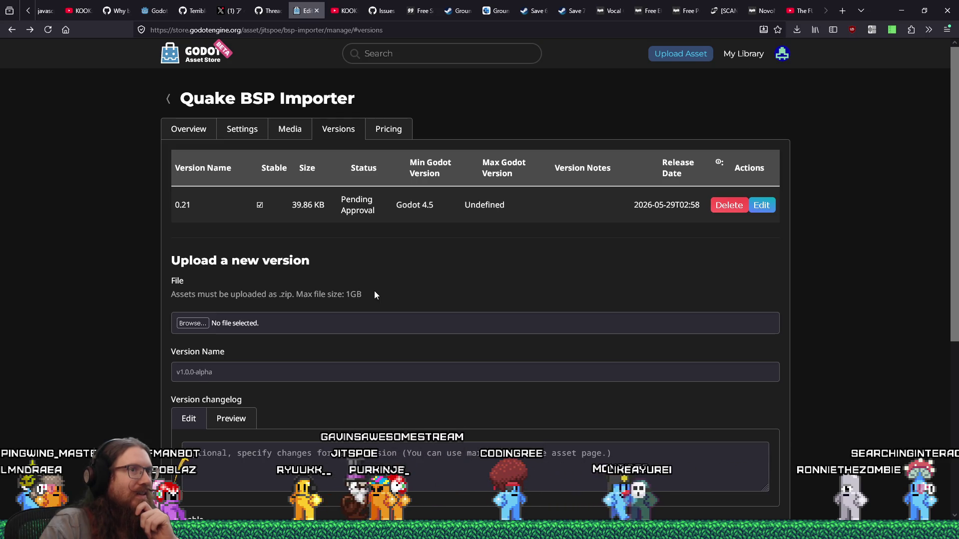
Close the BSP icon image preview and open the asset's Media settings
scroll(374, 294, down, 3)
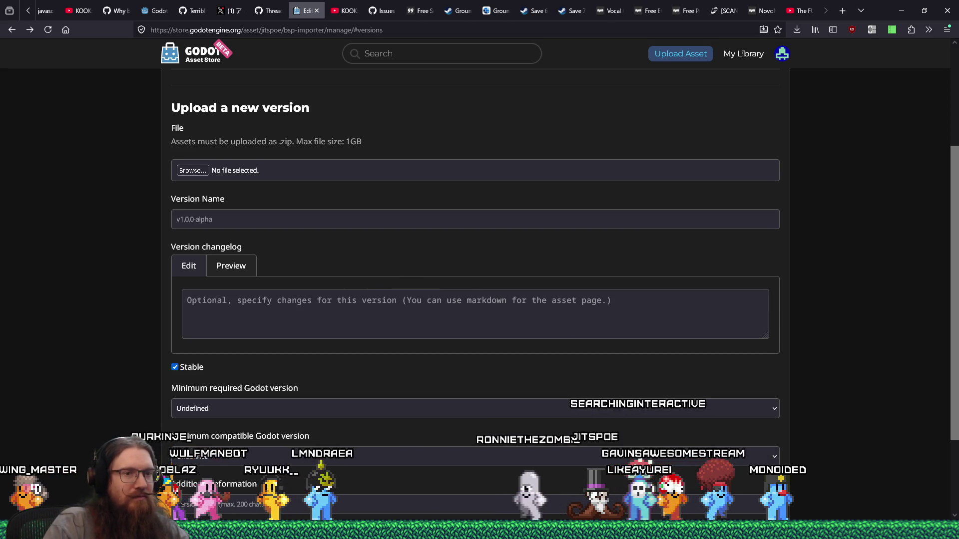
click(827, 530)
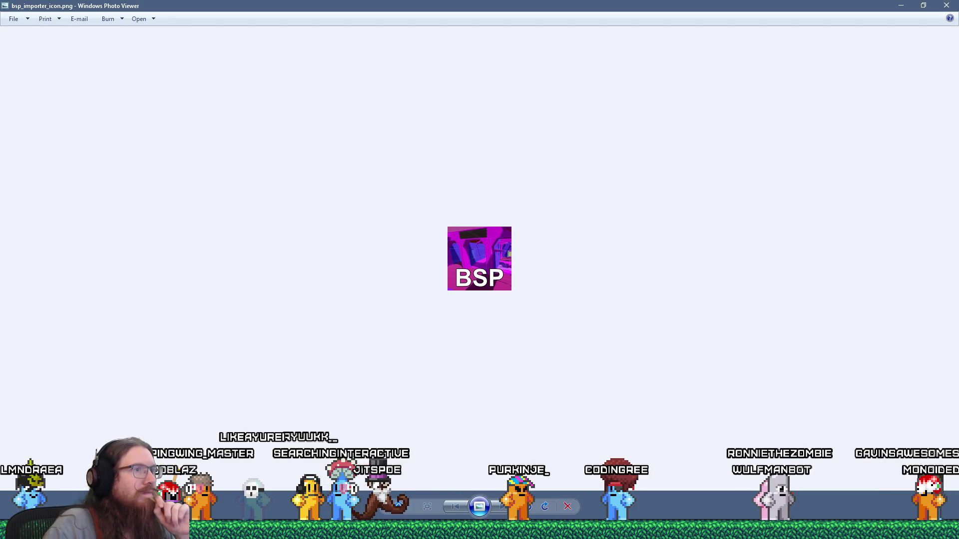
click(945, 4)
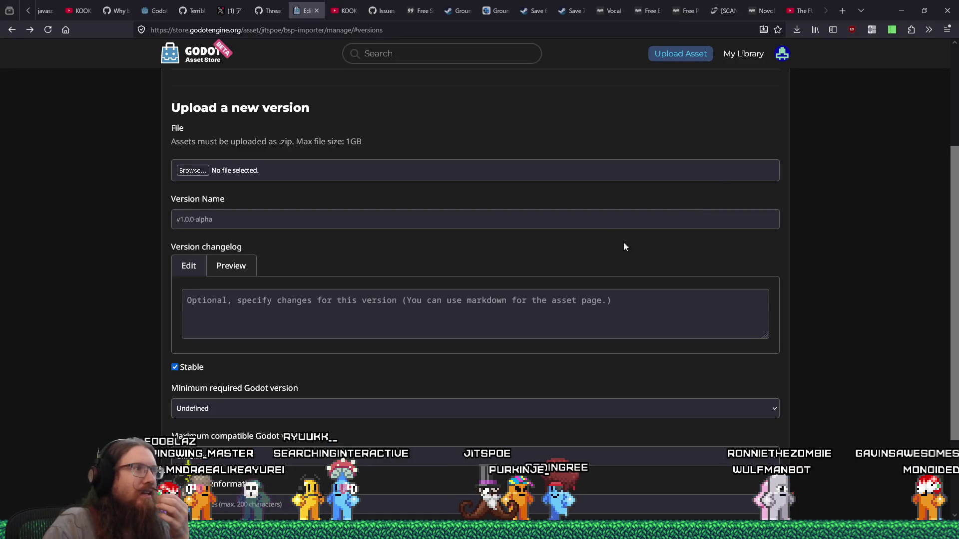
scroll(776, 286, down, 2)
scroll(777, 286, up, 5)
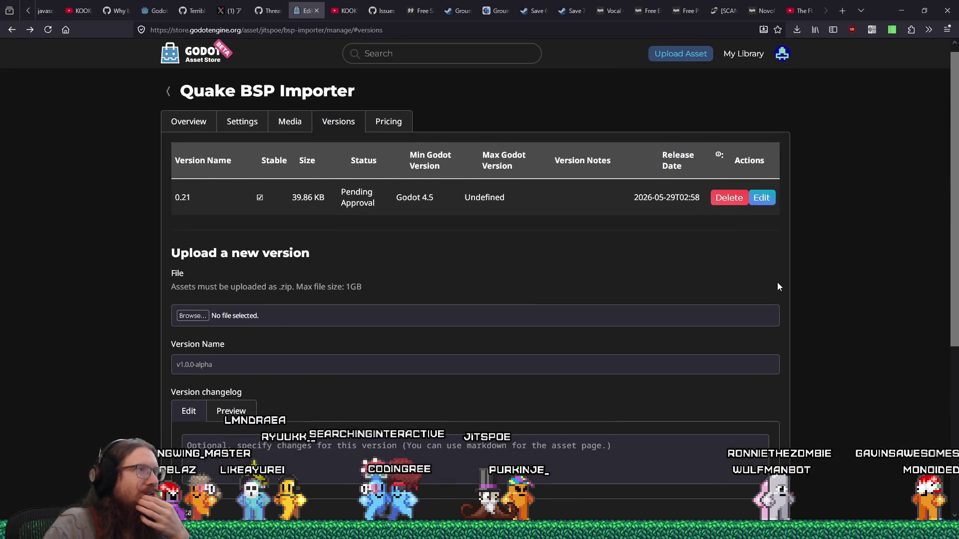
click(291, 130)
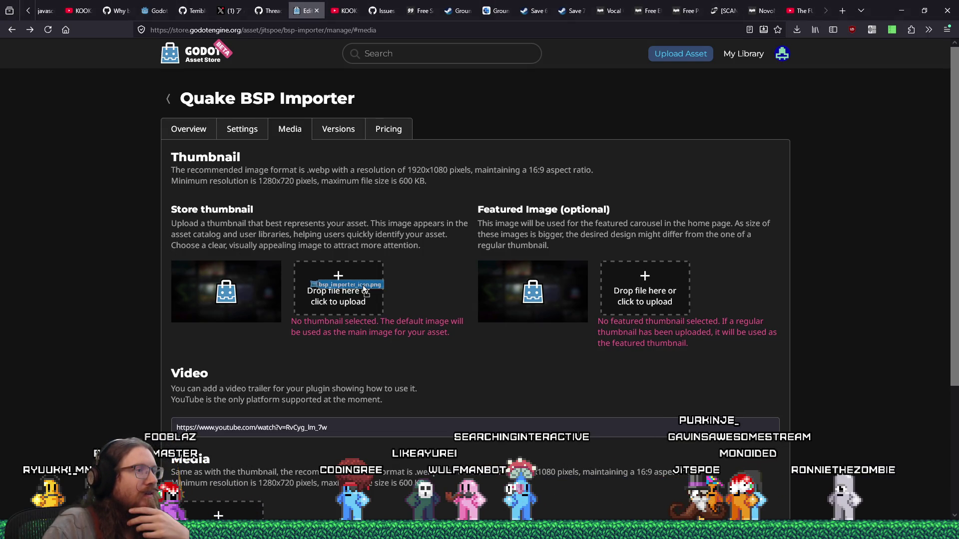
Drop bsp_importer_icon.png onto the store thumbnail field and review the 128x128-below-1280x720 rejection
drag(364, 290, 364, 291)
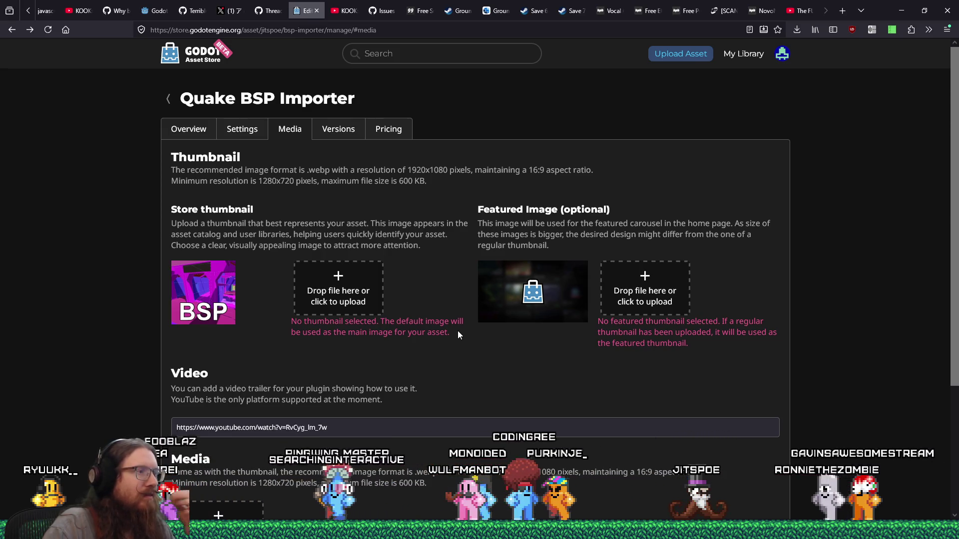
scroll(458, 335, down, 2)
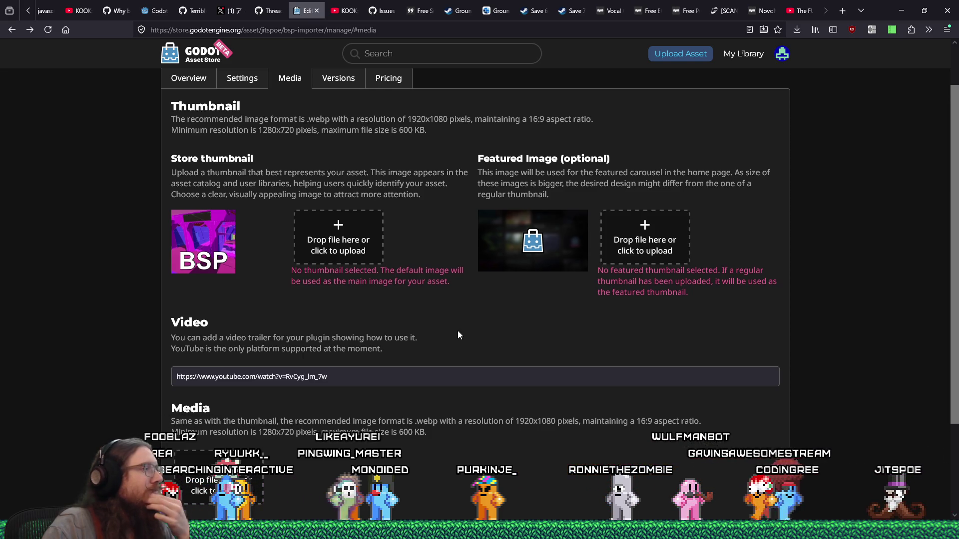
scroll(457, 333, down, 3)
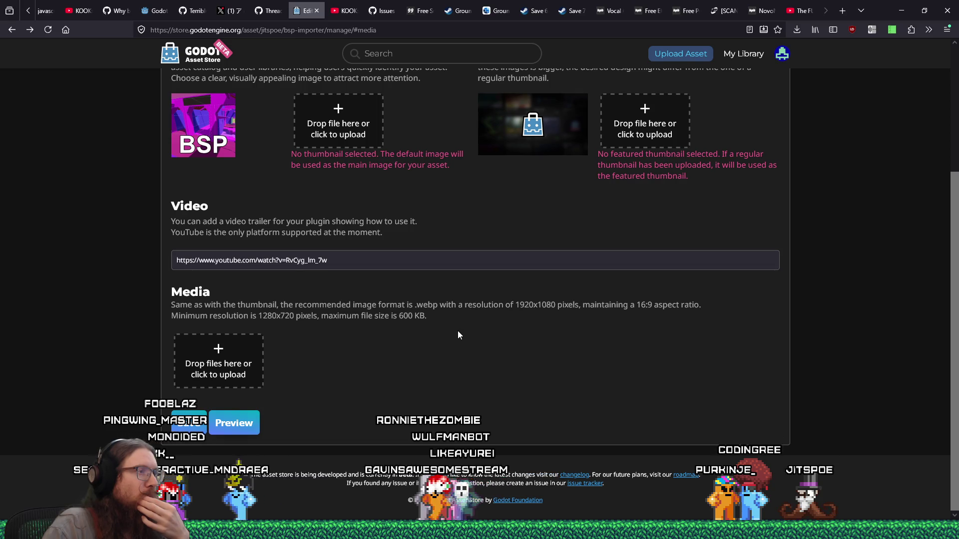
scroll(458, 332, up, 3)
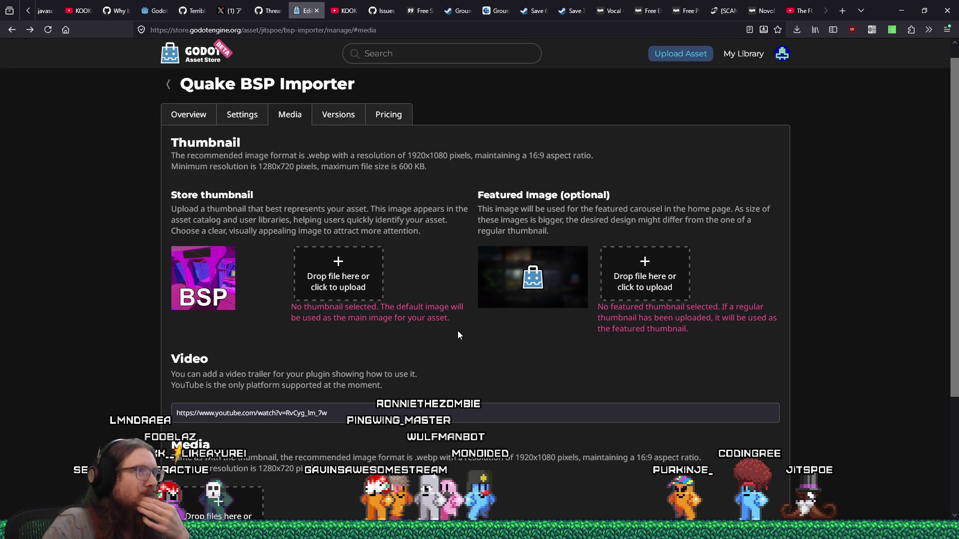
scroll(457, 331, down, 3)
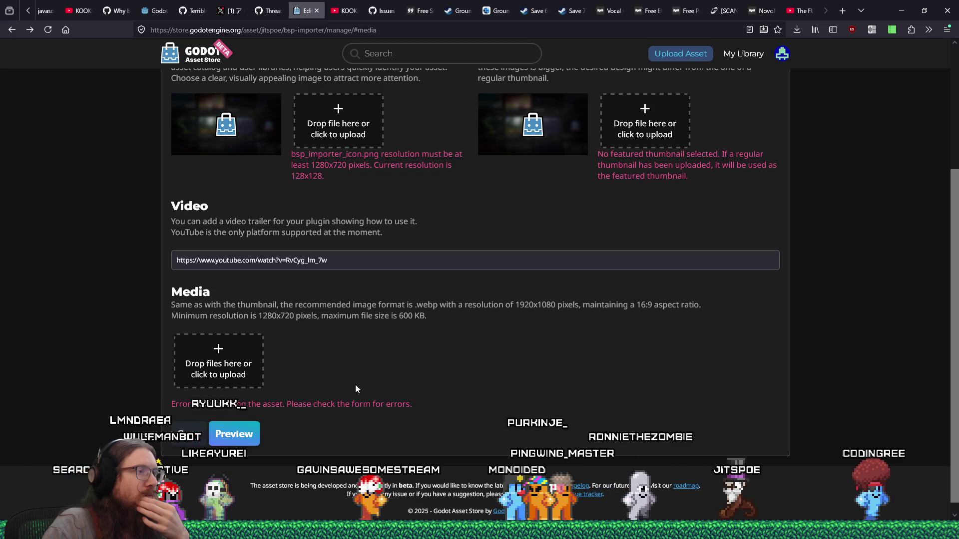
scroll(355, 385, up, 2)
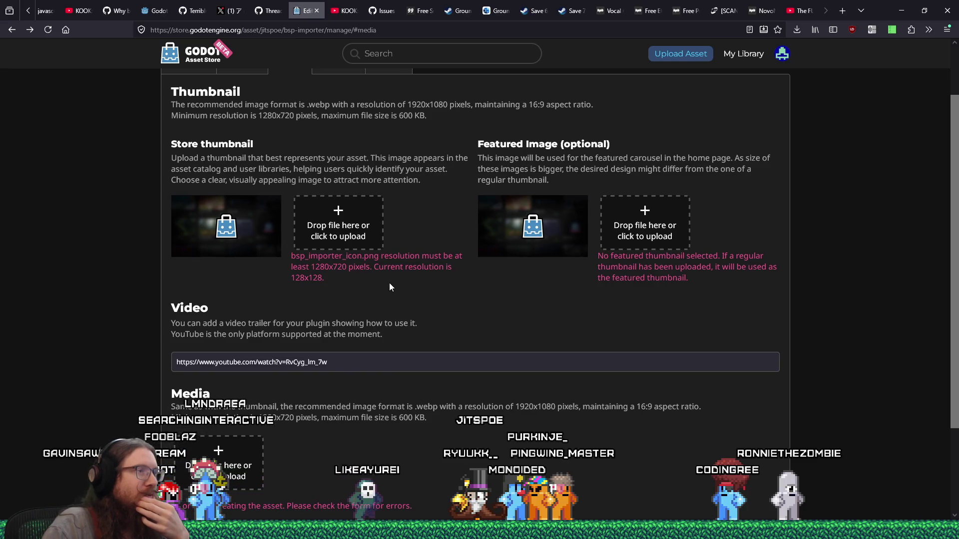
scroll(391, 289, down, 2)
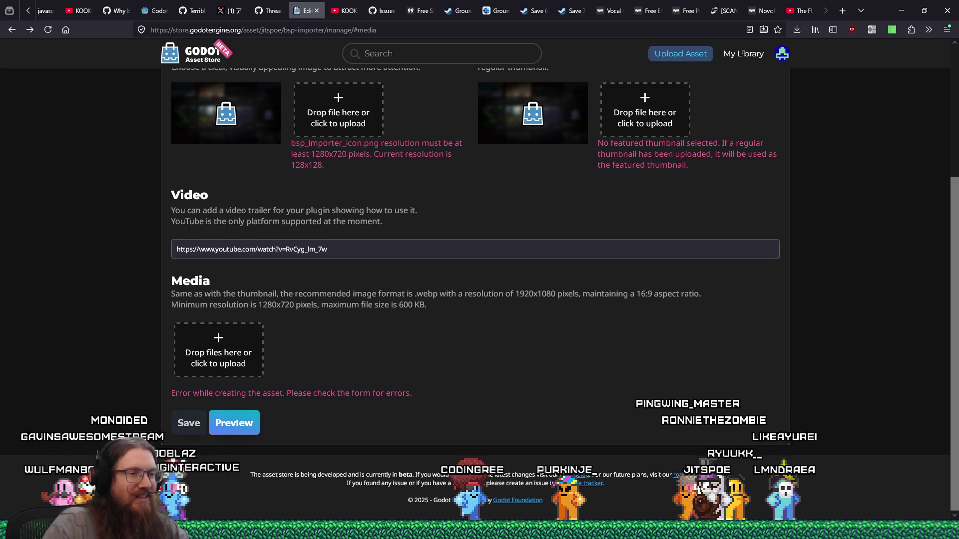
Open E:\programs\godot through the Run prompt and launch Godot_v4.6-stable_win64.exe
key(super+r)
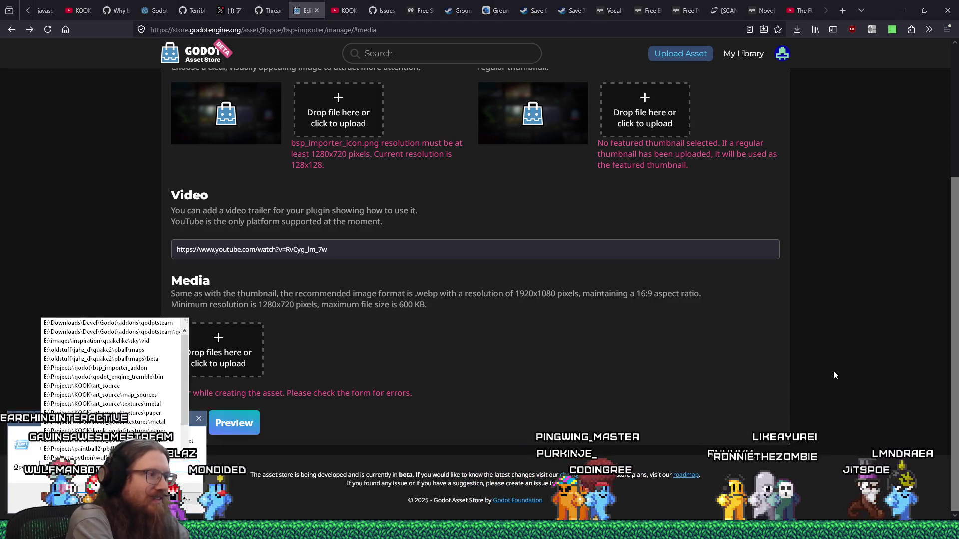
text(kook\)
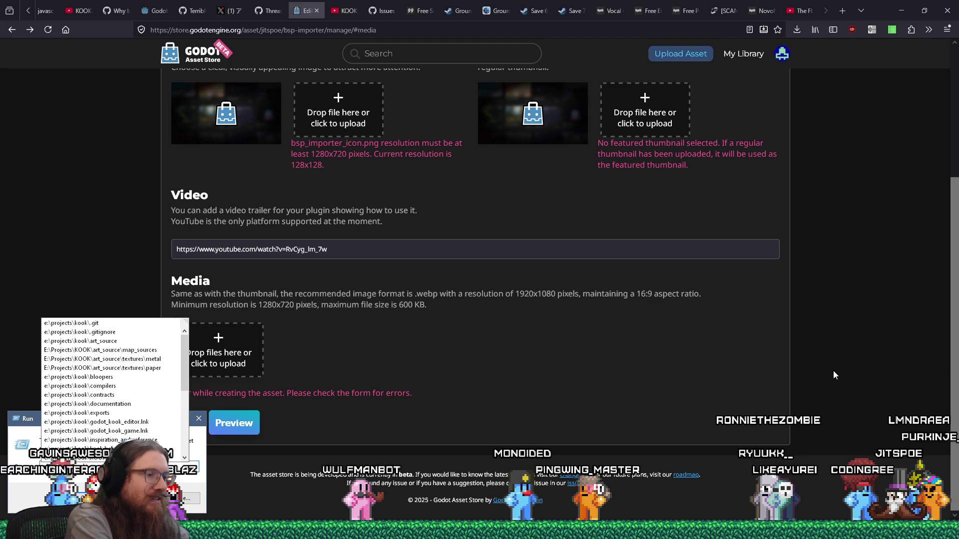
text(tools\q)
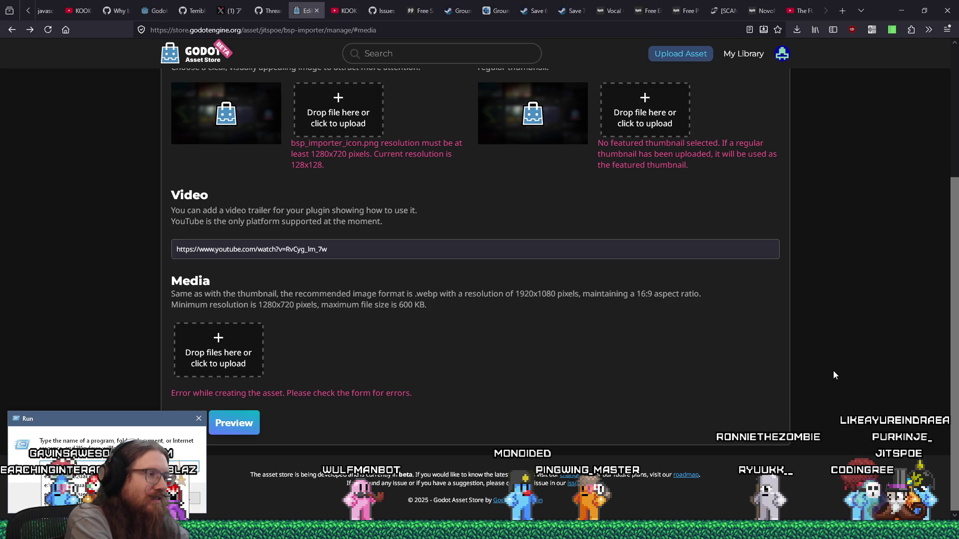
key(BackSpace)
key(BackSpace)
key(BackSpace)
text(programs\godot)
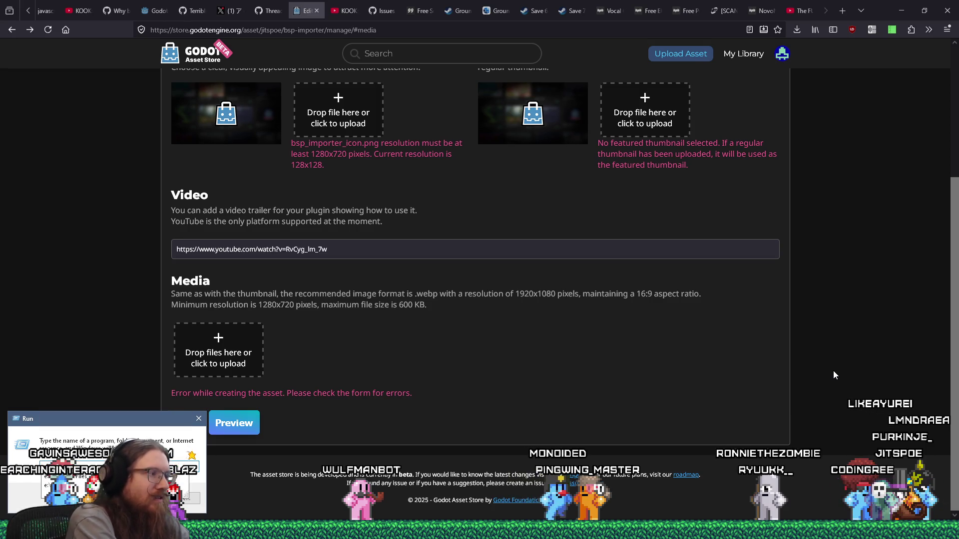
key(Return)
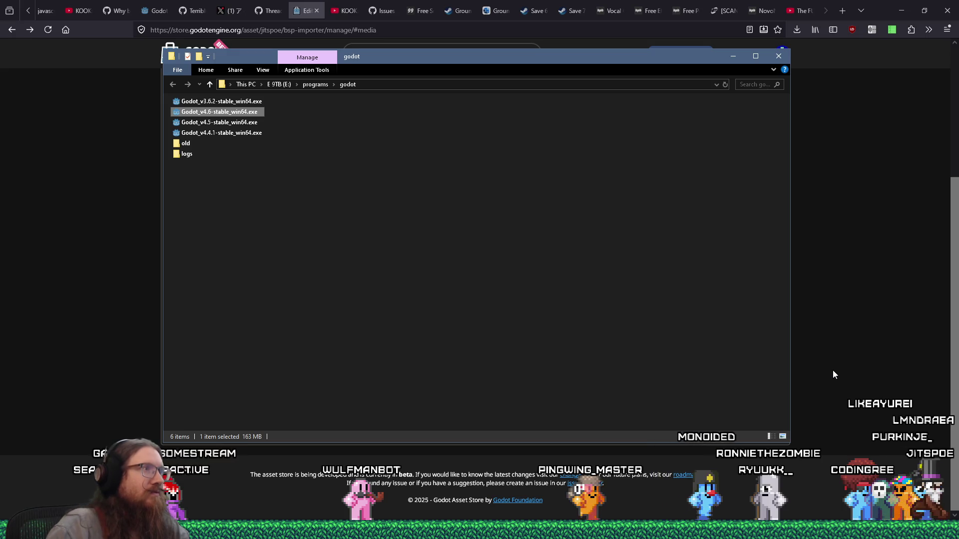
click(328, 161)
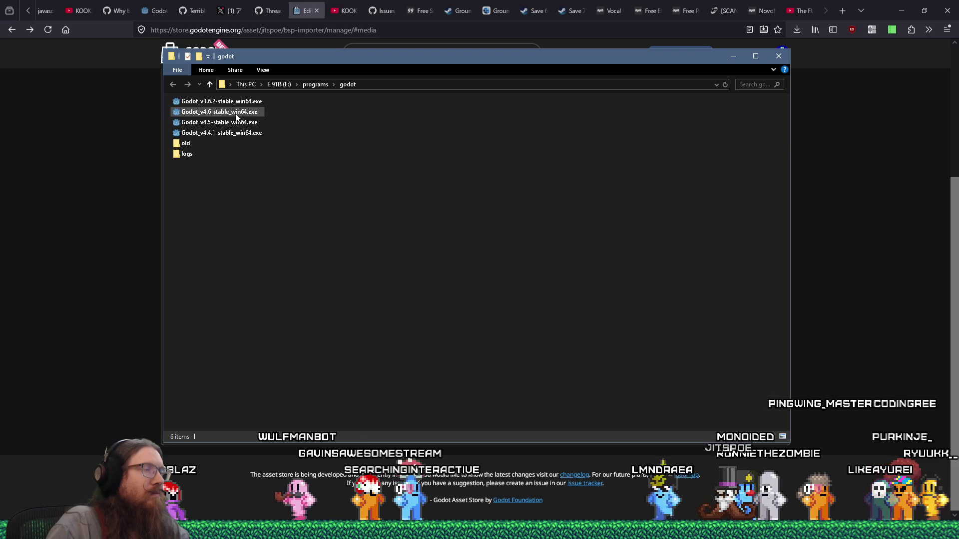
double_click(220, 112)
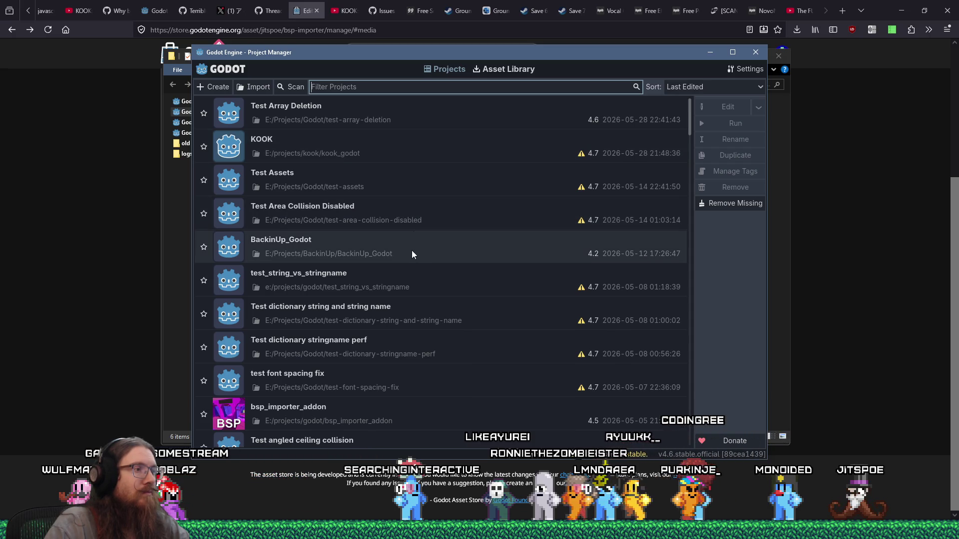
Decline converting bsp_importer_addon to Godot 4.6 and close the 4.6 Project Manager
click(495, 406)
scroll(500, 403, down, 3)
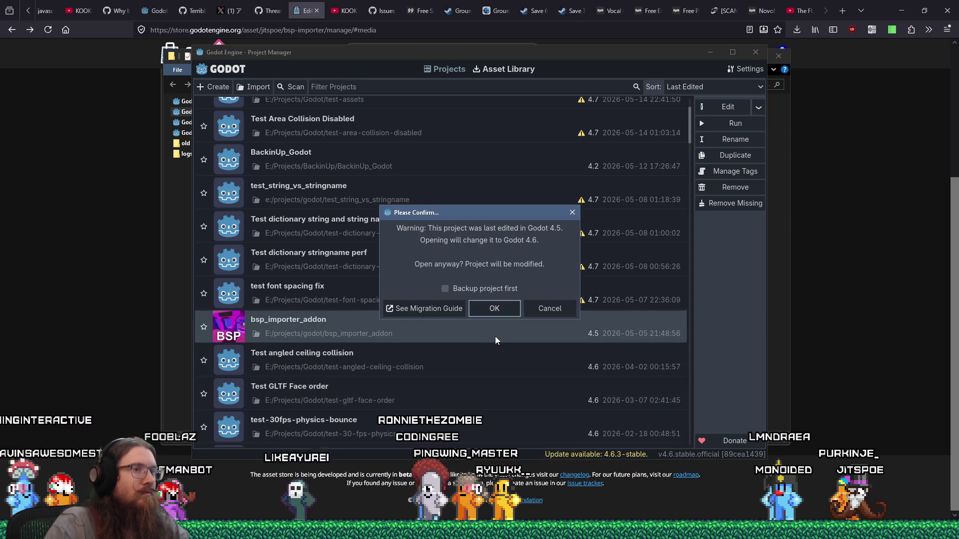
click(572, 212)
click(757, 54)
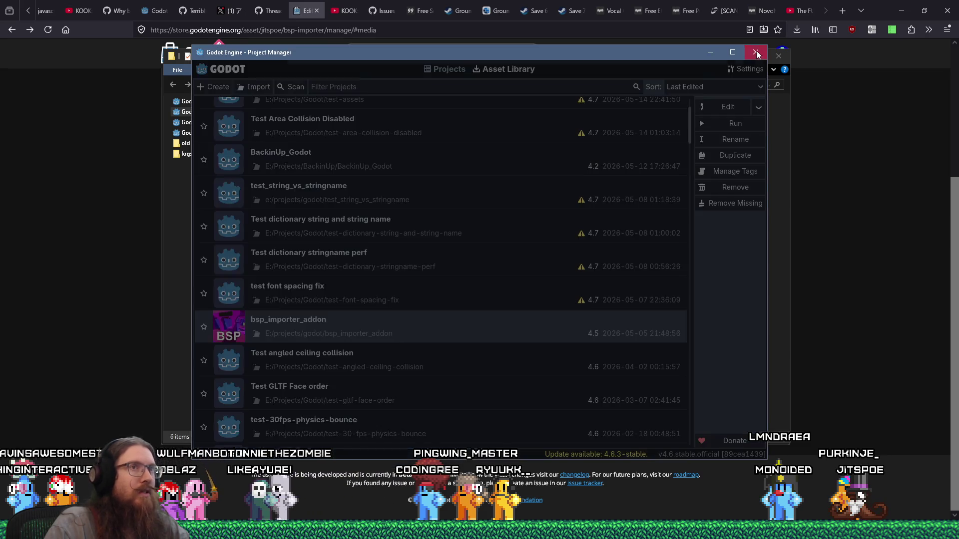
Launch Godot 4.5 and open the bsp_importer_addon project in it
double_click(231, 122)
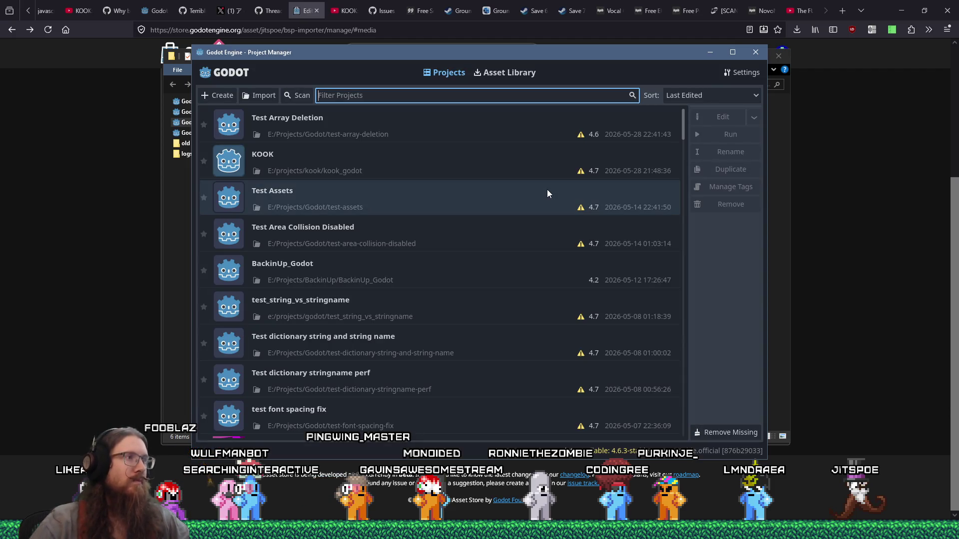
scroll(417, 192, down, 1)
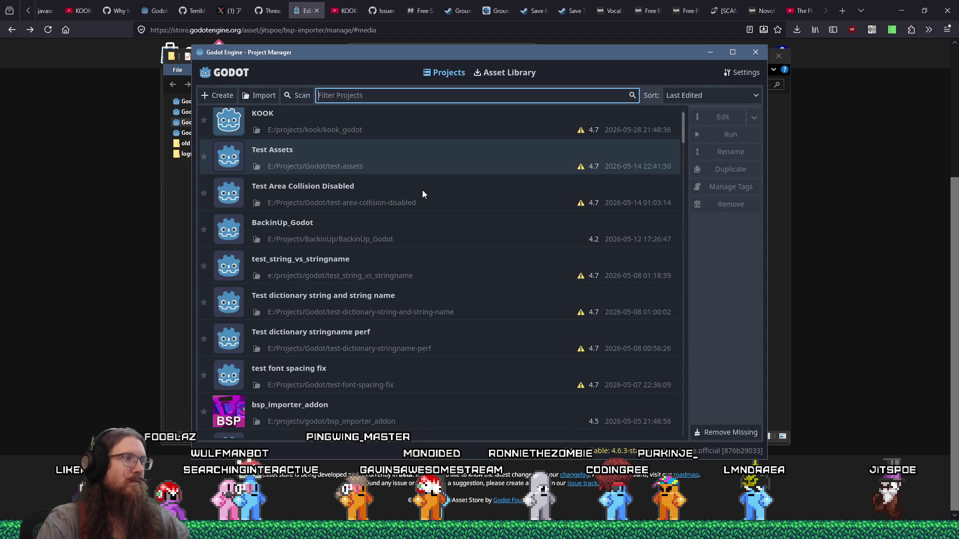
scroll(421, 190, down, 3)
double_click(394, 295)
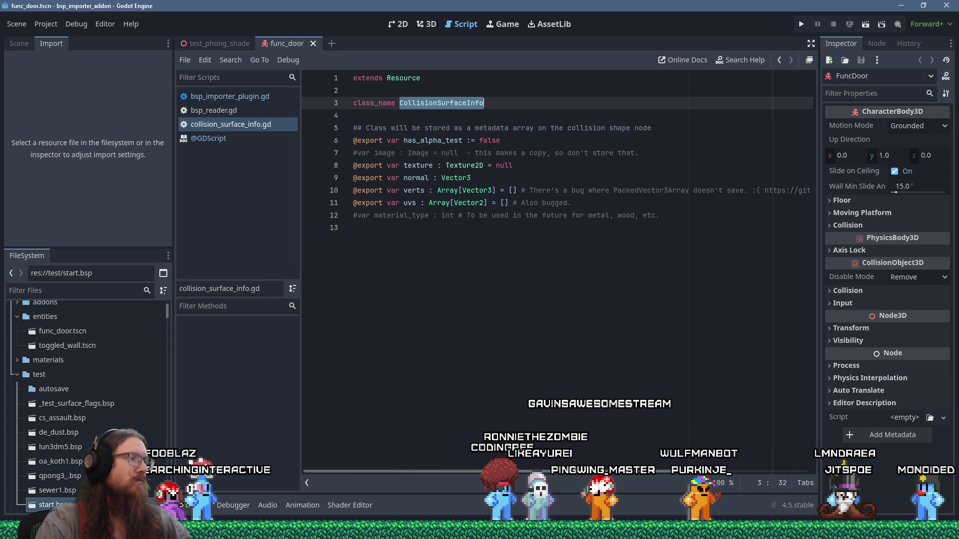
Open the auto-imported start.bsp scene anyway in the 3D view and orbit around the QUAKE room
double_click(49, 505)
click(470, 286)
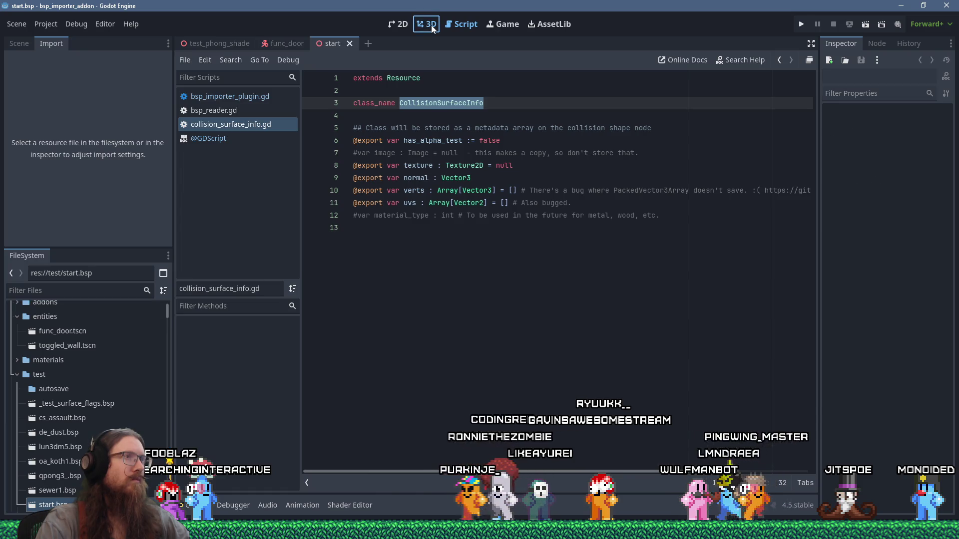
click(431, 25)
scroll(514, 327, up, 10)
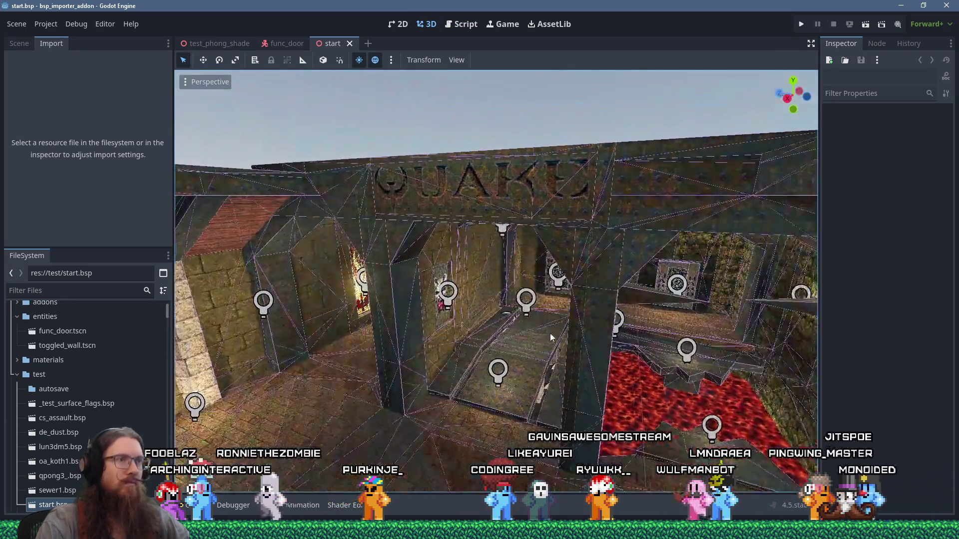
scroll(551, 338, up, 5)
scroll(539, 331, down, 5)
mouse_move(539, 331)
mouse_down()
mouse_move(530, 319)
mouse_move(540, 330)
mouse_up()
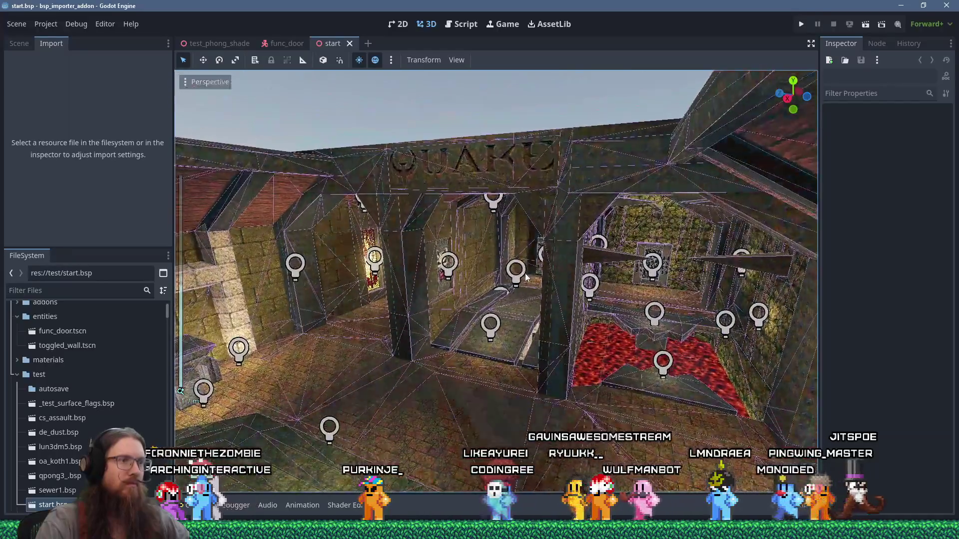
mouse_move(450, 254)
mouse_down()
mouse_move(438, 274)
mouse_move(479, 206)
mouse_move(477, 237)
mouse_move(468, 233)
mouse_up()
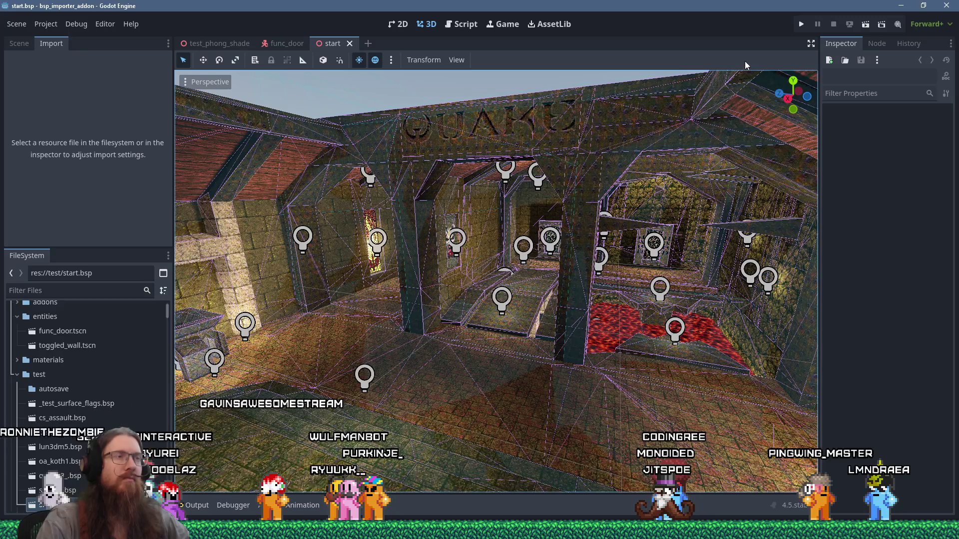
drag(744, 75, 749, 88)
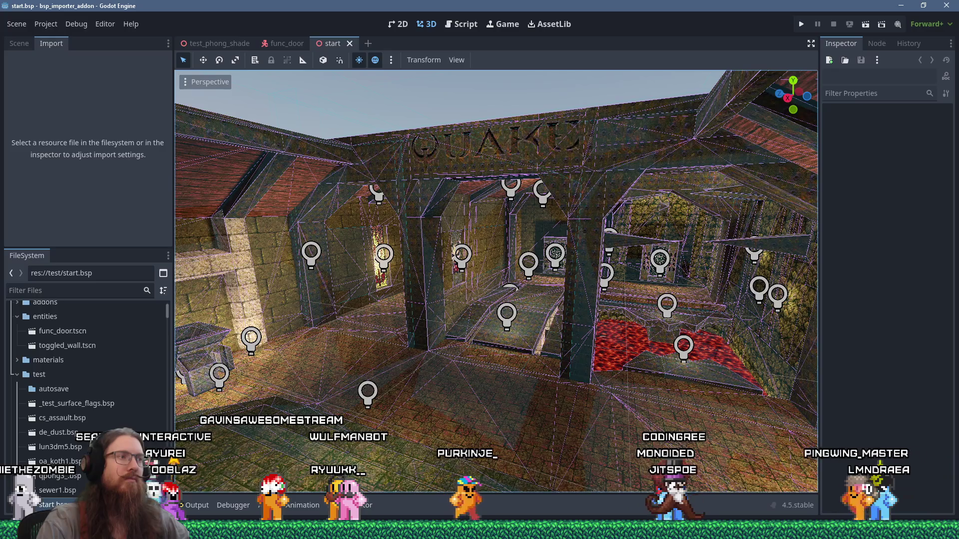
scroll(496, 238, up, 5)
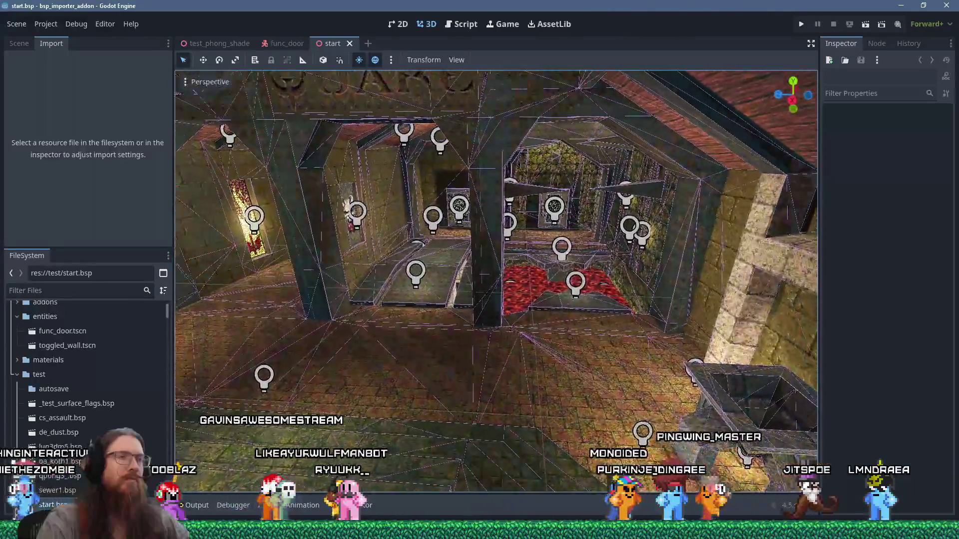
scroll(495, 238, down, 4)
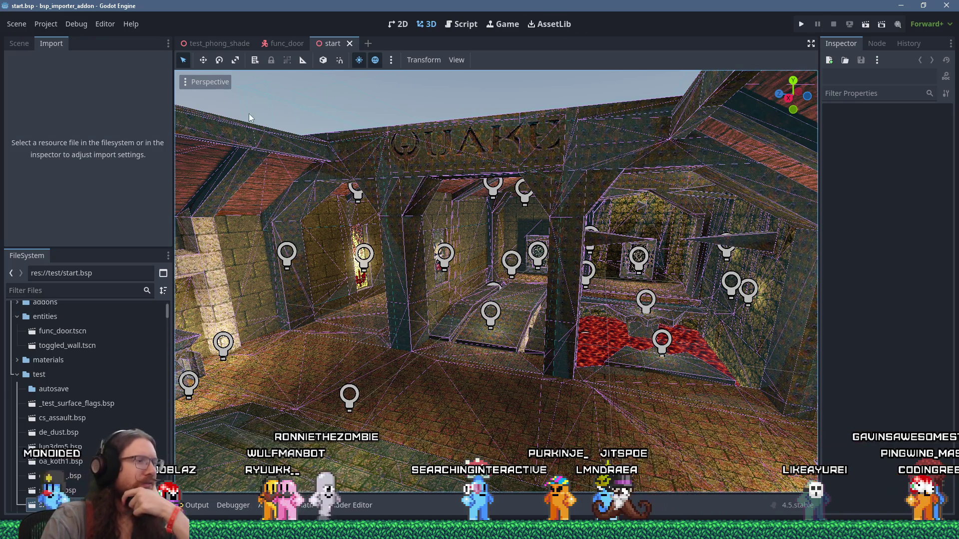
Browse the Project and Debug menus, then bring Firefox forward with a new tab
click(48, 25)
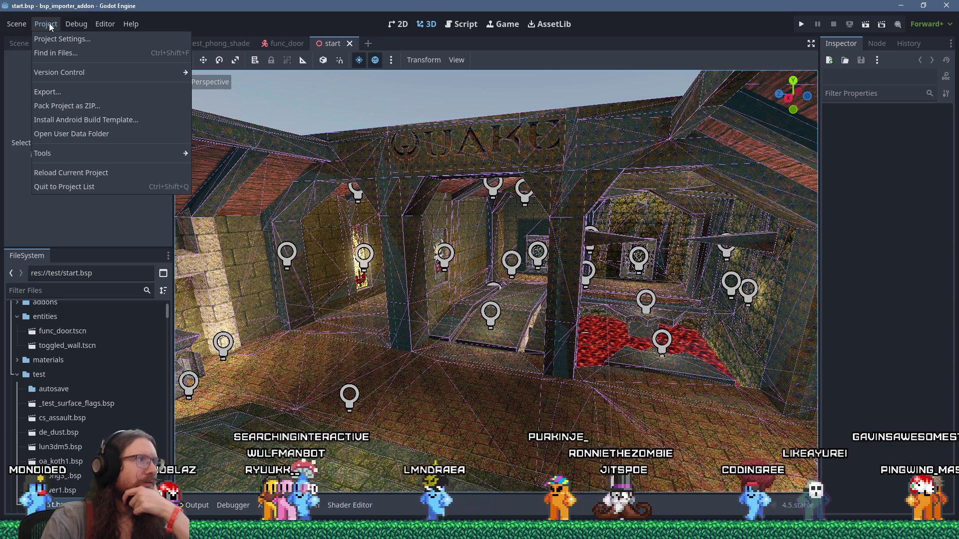
click(76, 24)
mouse_move(763, 531)
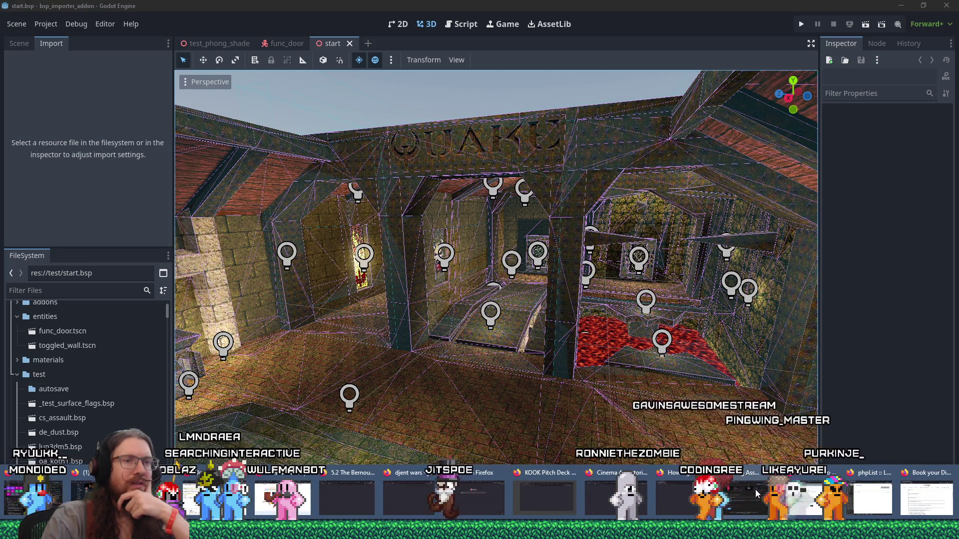
click(763, 486)
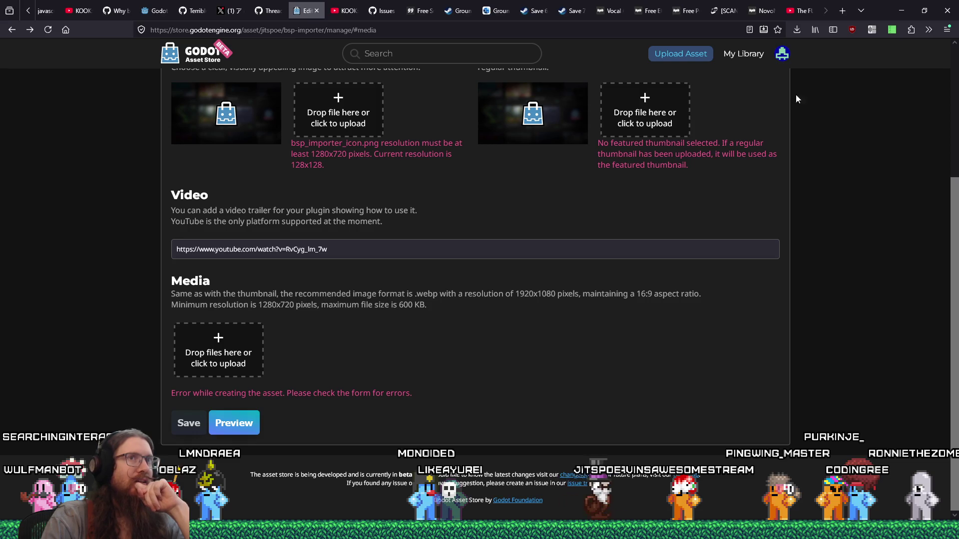
click(842, 11)
Search the web for 'godot editor fullscreen'
drag(799, 11, 758, 9)
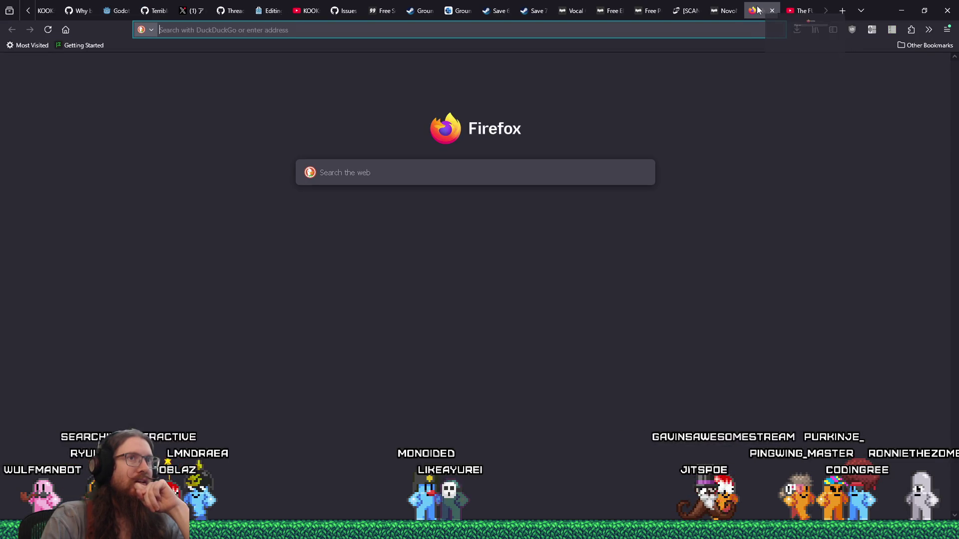
click(728, 28)
text(godot edi)
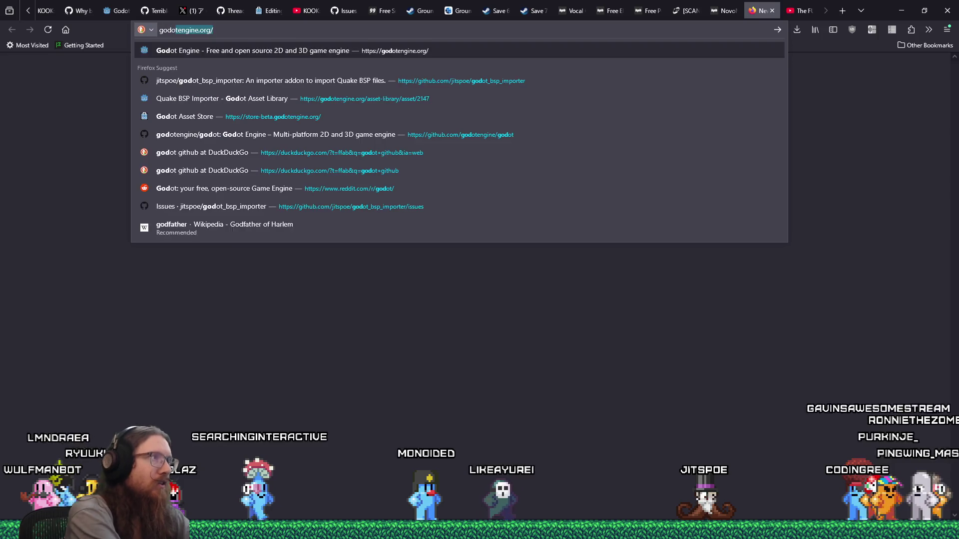
text(tor fullscreen)
key(Return)
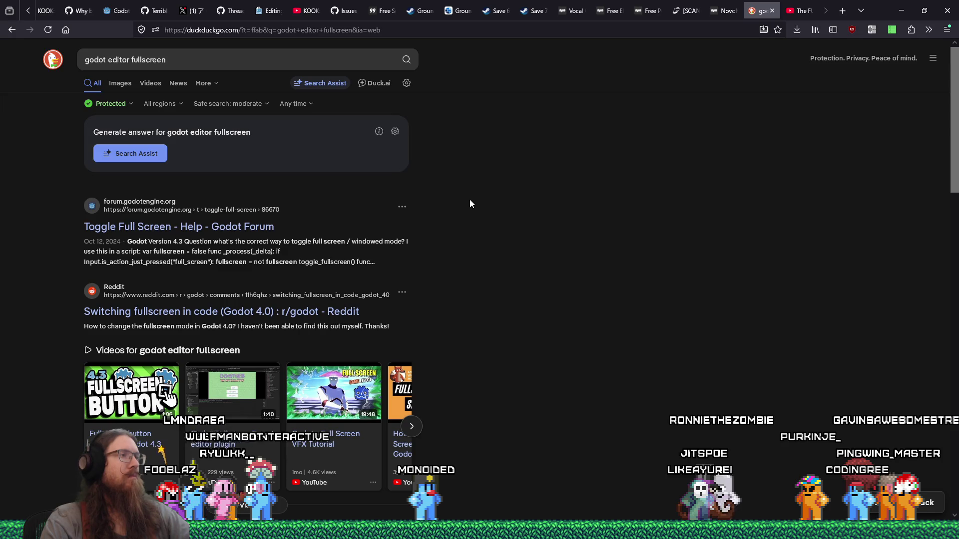
Read through the Toggle Full Screen forum thread
key(Return)
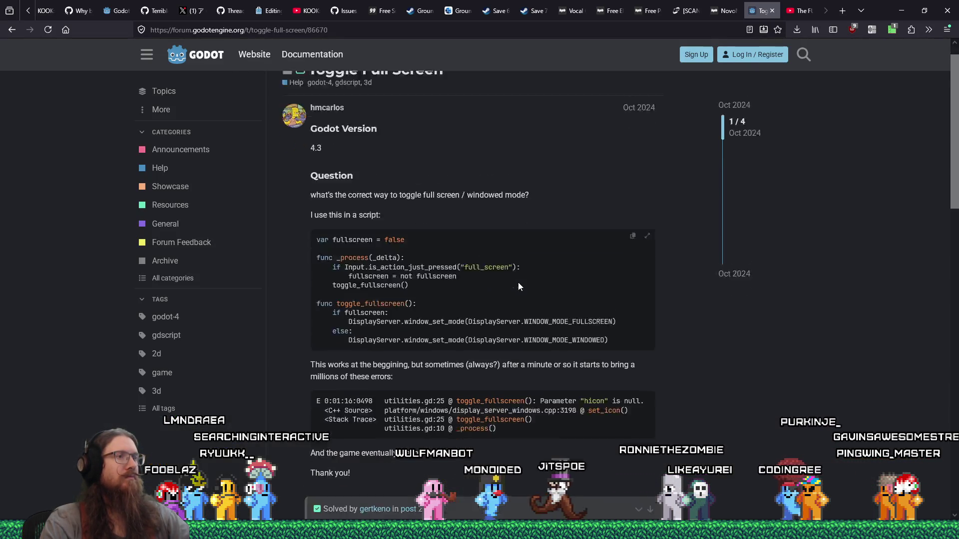
scroll(517, 283, down, 4)
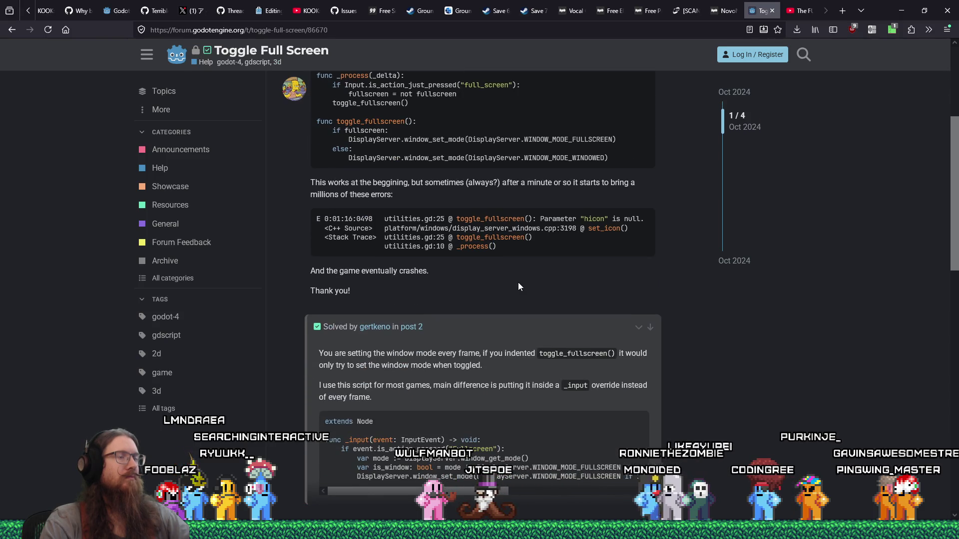
scroll(518, 285, down, 5)
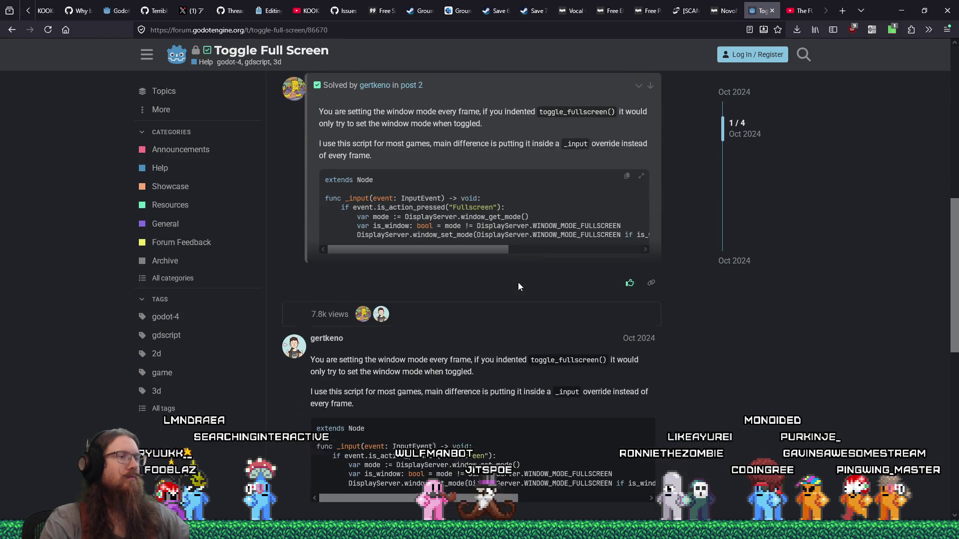
scroll(518, 286, down, 3)
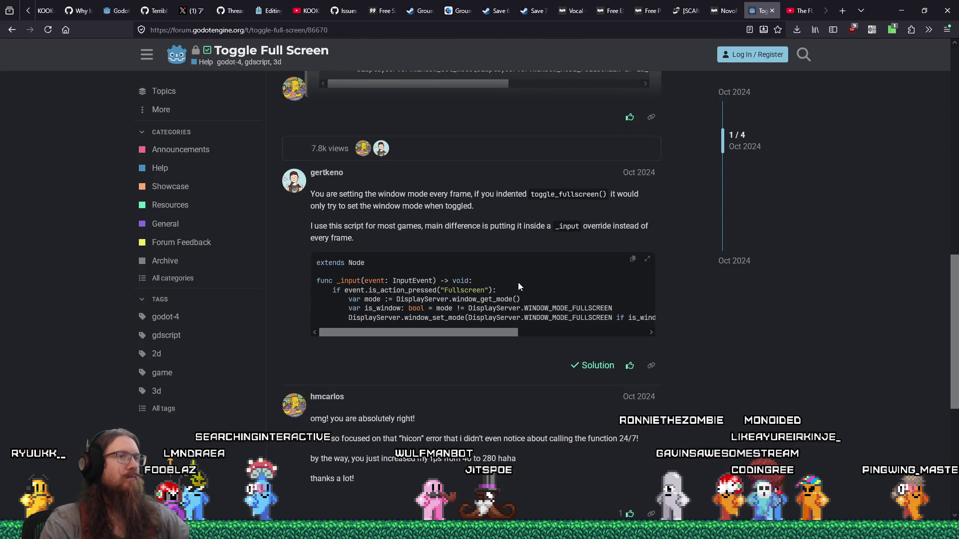
scroll(518, 286, down, 1)
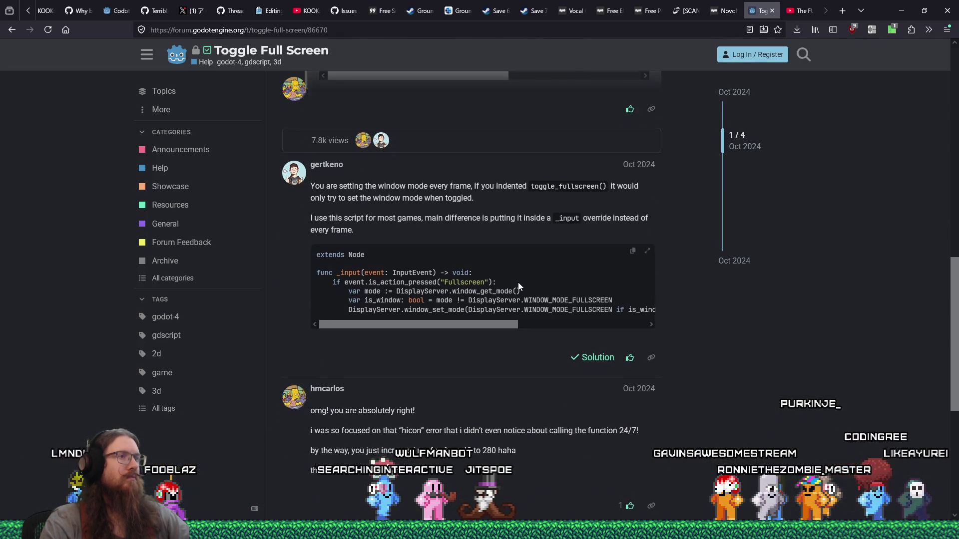
scroll(518, 283, down, 6)
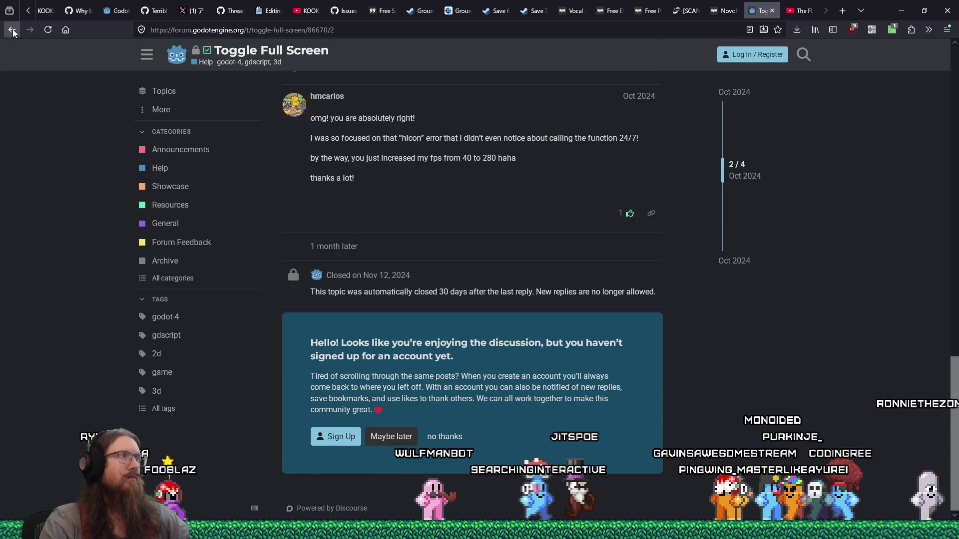
Return to the search results, skim them, and switch back to the Godot editor
click(12, 30)
scroll(543, 284, down, 4)
scroll(544, 283, down, 4)
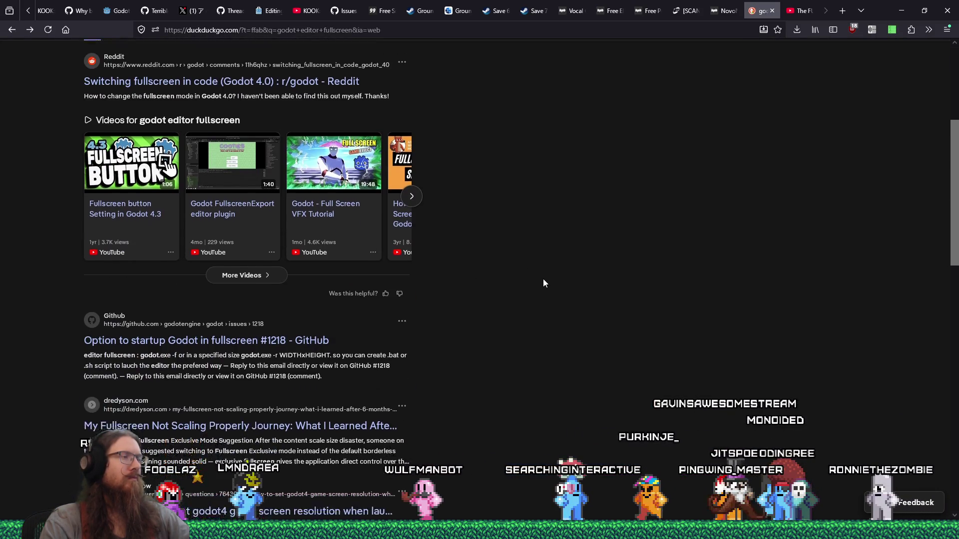
scroll(543, 283, down, 2)
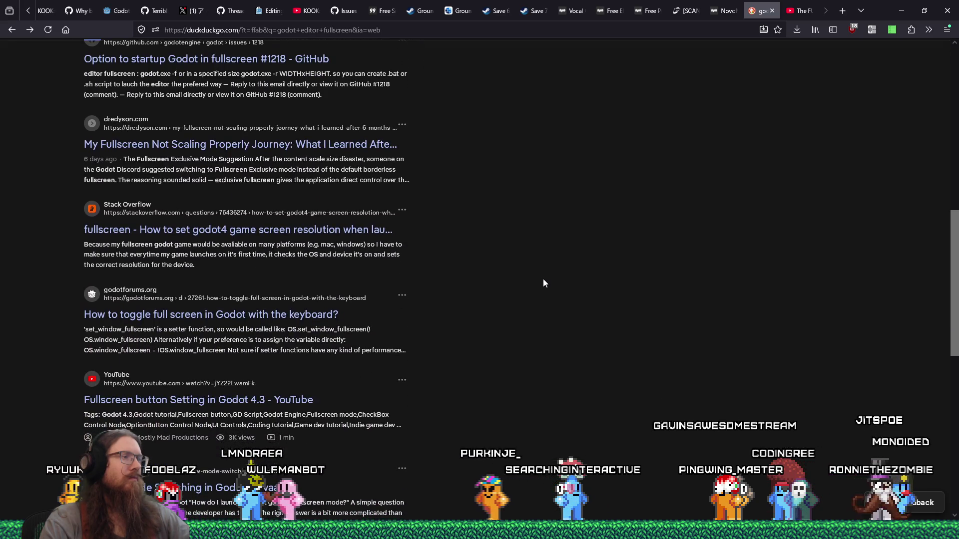
key(alt+Tab)
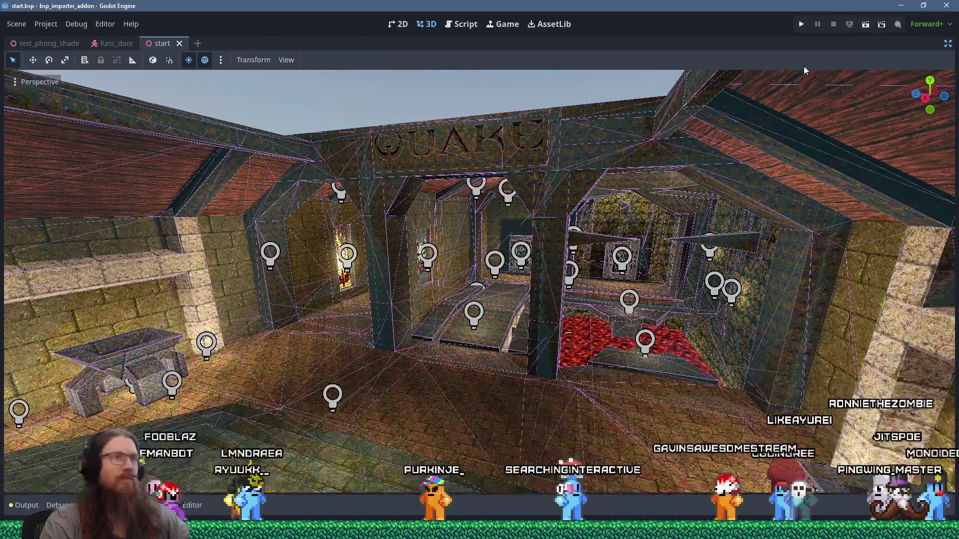
Turn on Distraction Free Mode so the QUAKE room's 3D view fills the editor
click(811, 44)
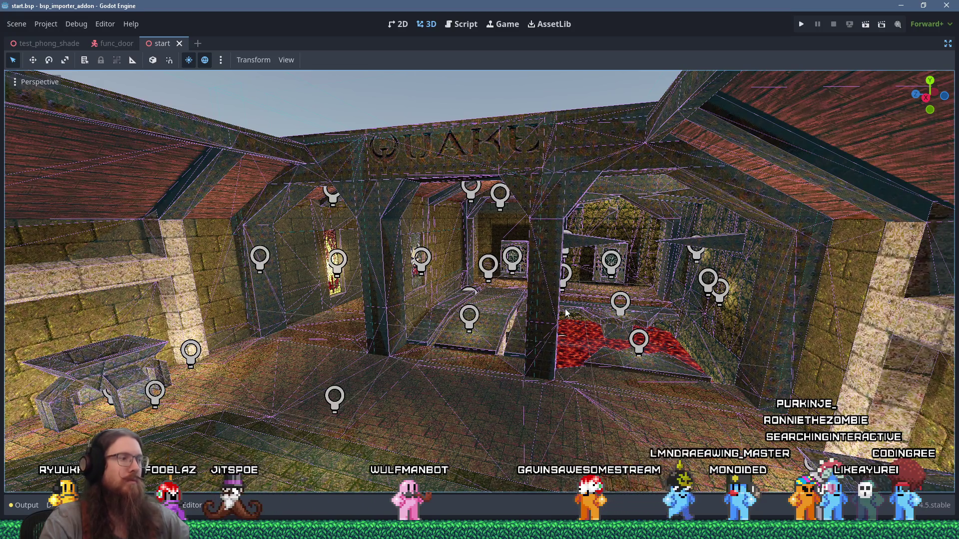
Open the Windows Run prompt with e:\ typed, then dismiss it without running anything
key(super+r)
text(e:\)
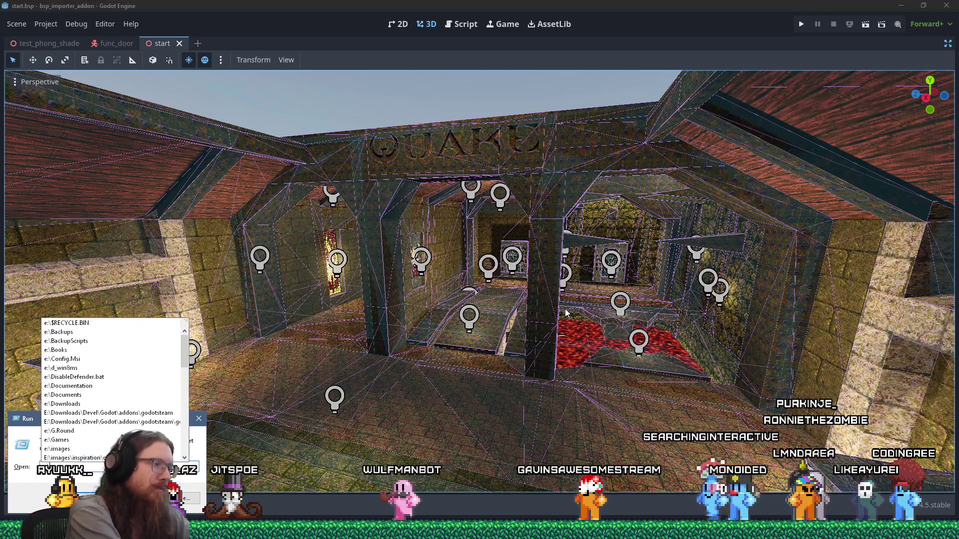
key(BackSpace)
key(BackSpace)
key(BackSpace)
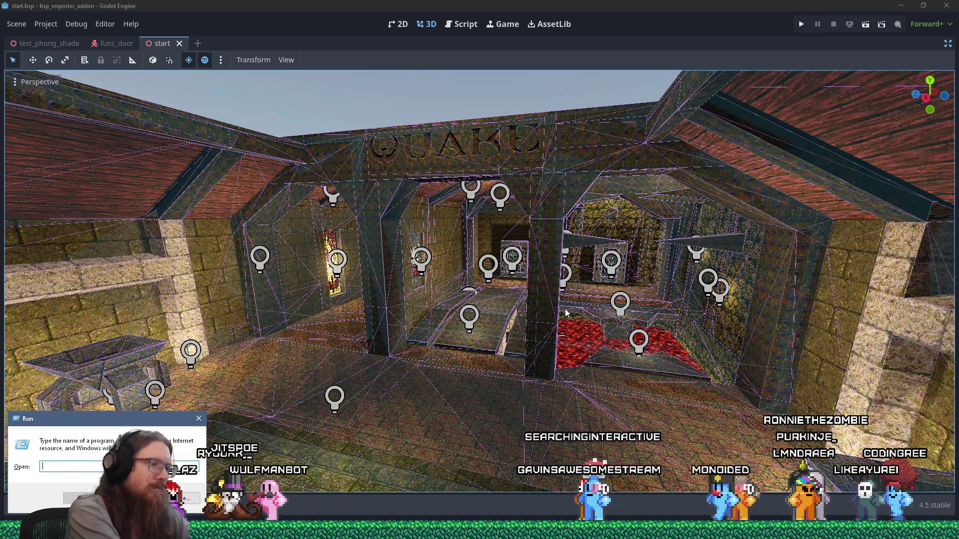
key(Escape)
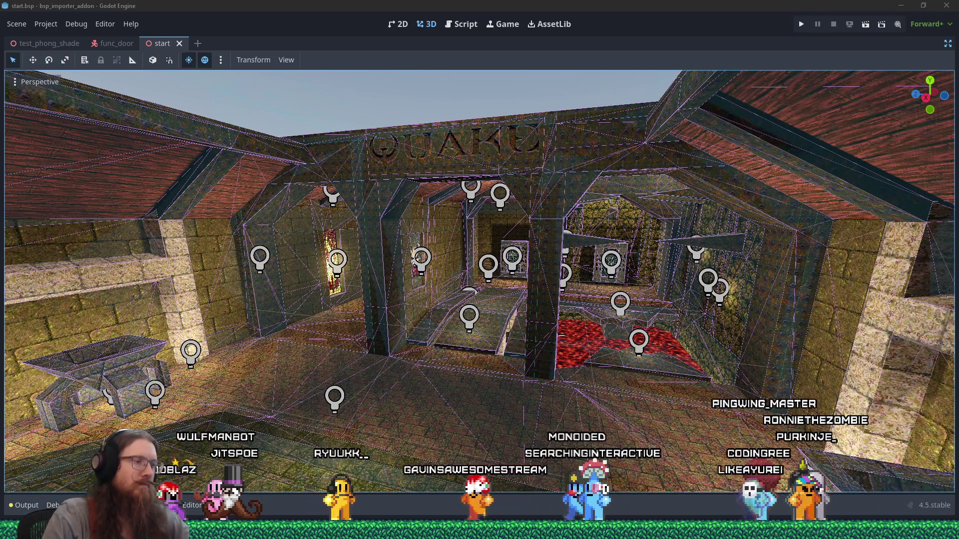
mouse_move(327, 529)
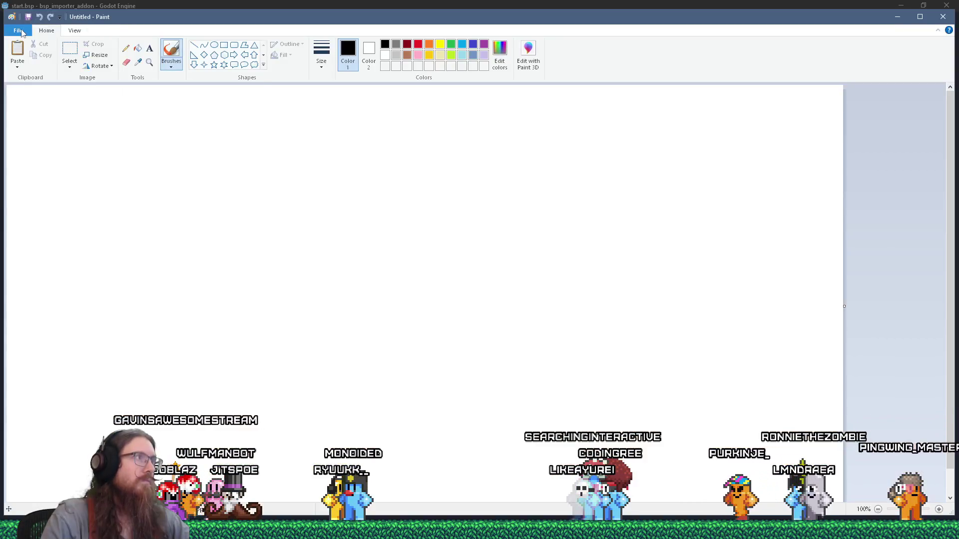
Paste the Godot editor screenshot onto the untitled Paint canvas
click(20, 31)
click(26, 31)
key(ctrl+v)
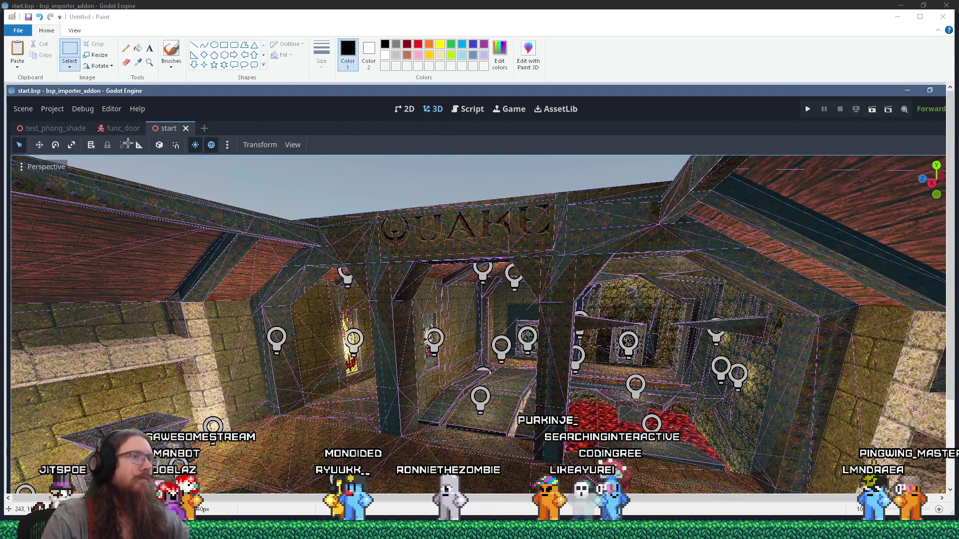
Switch windows to Firefox's Godot Asset Store edit page
key(alt+Tab)
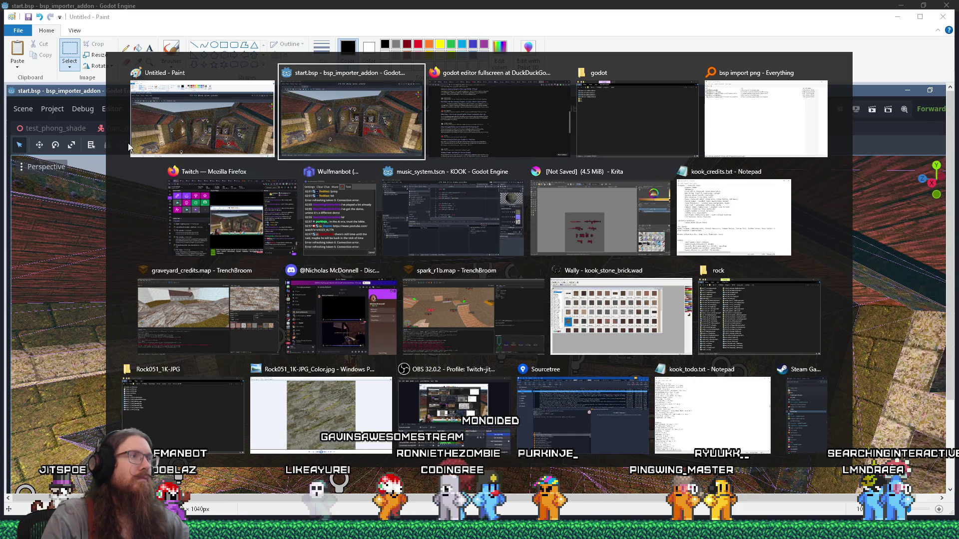
key(shift+Tab)
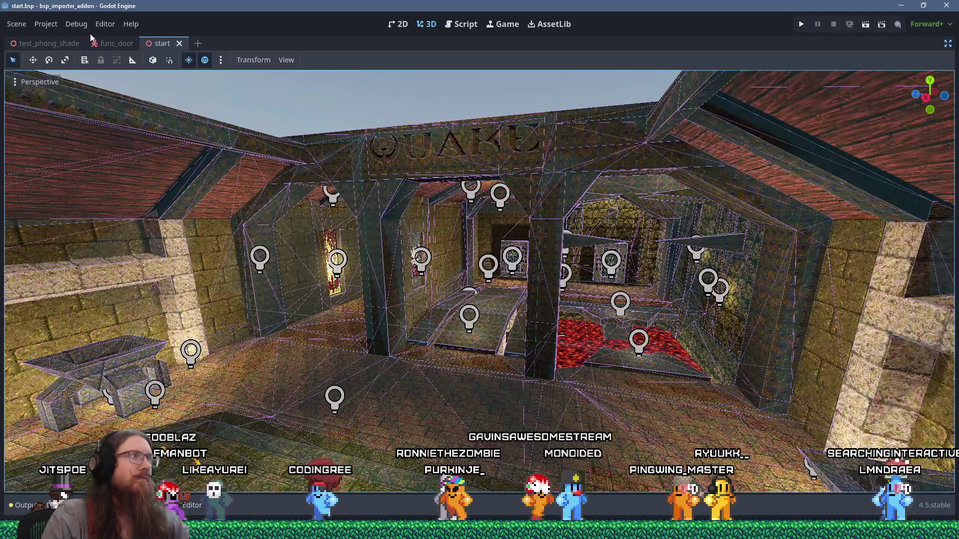
key(alt+Tab)
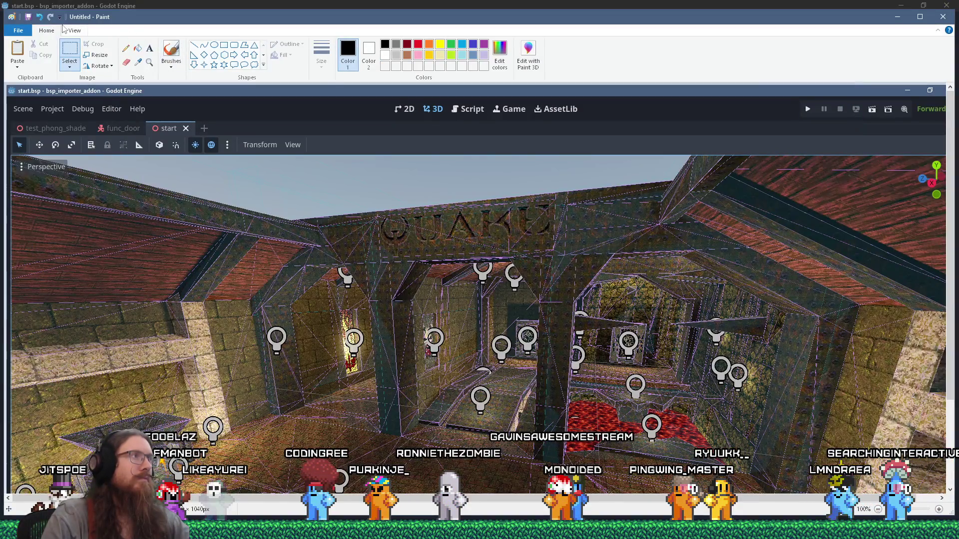
key(alt+Tab)
key(Tab)
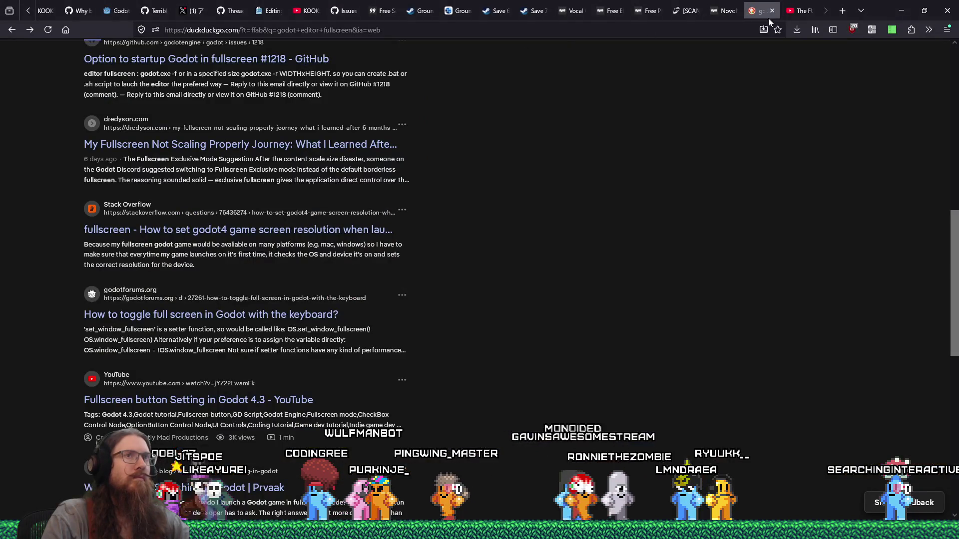
click(298, 11)
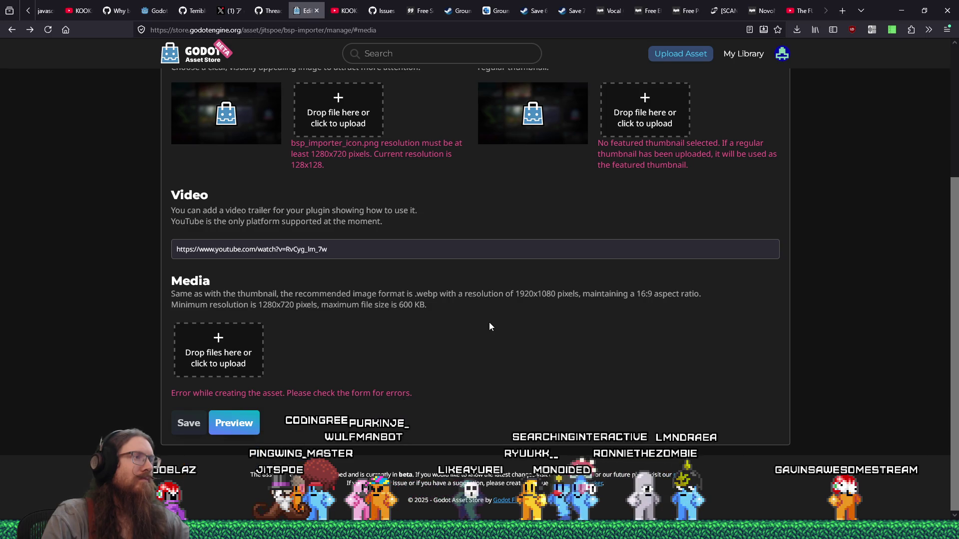
Review the 128x128 thumbnail error against the 1280x720 minimum, then return to Paint
scroll(489, 327, up, 3)
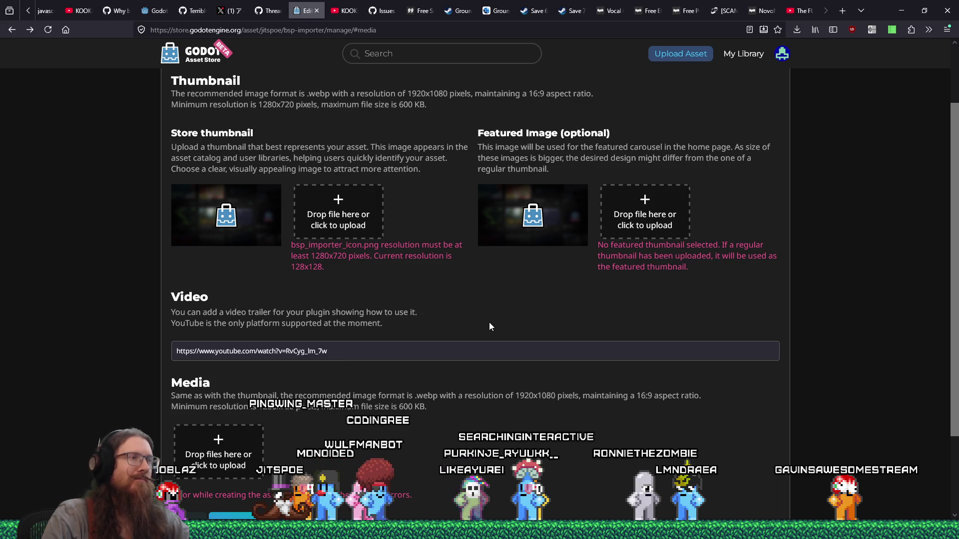
scroll(489, 323, down, 2)
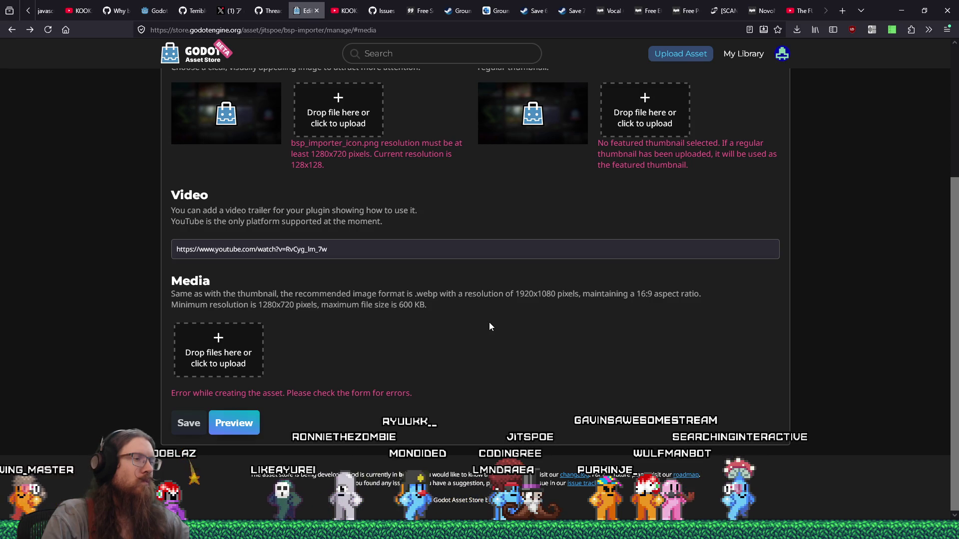
scroll(489, 323, up, 1)
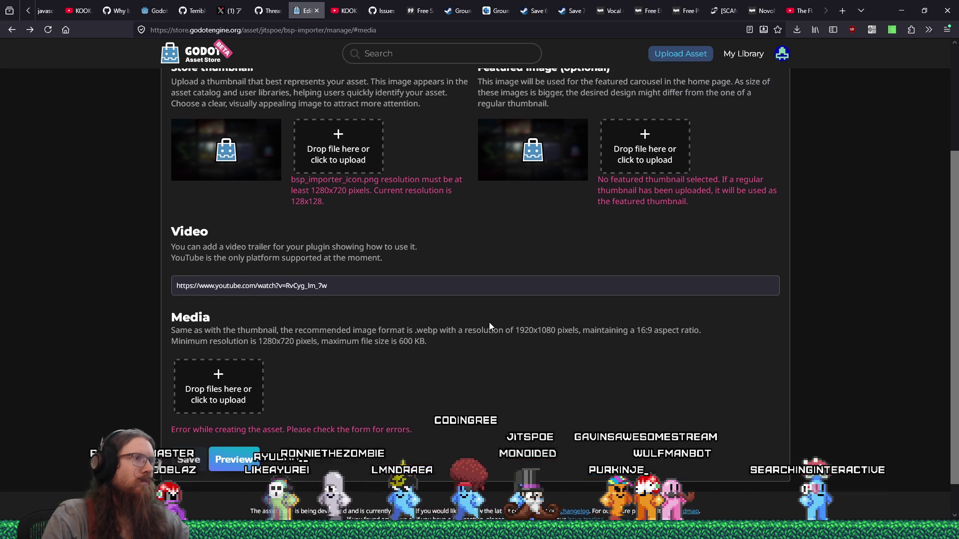
scroll(490, 327, up, 1)
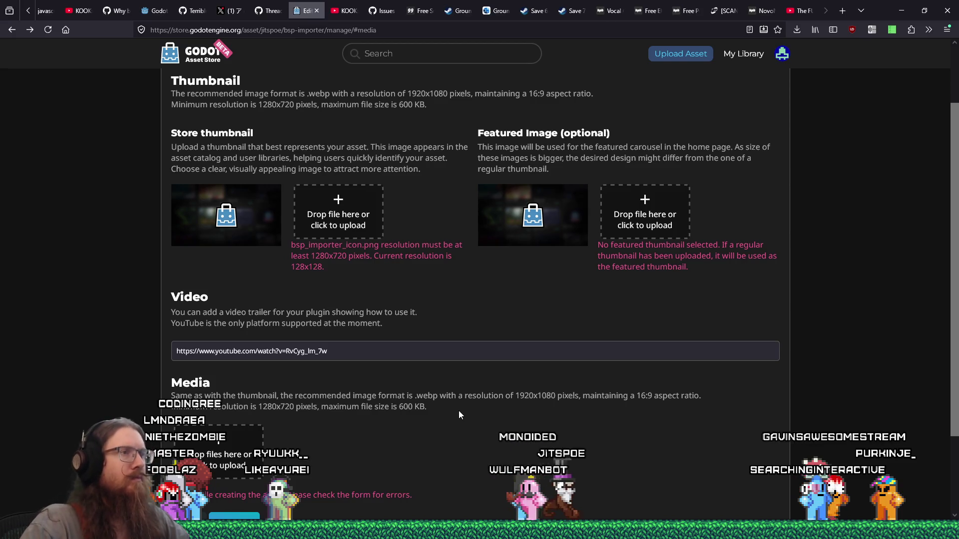
key(alt+Tab)
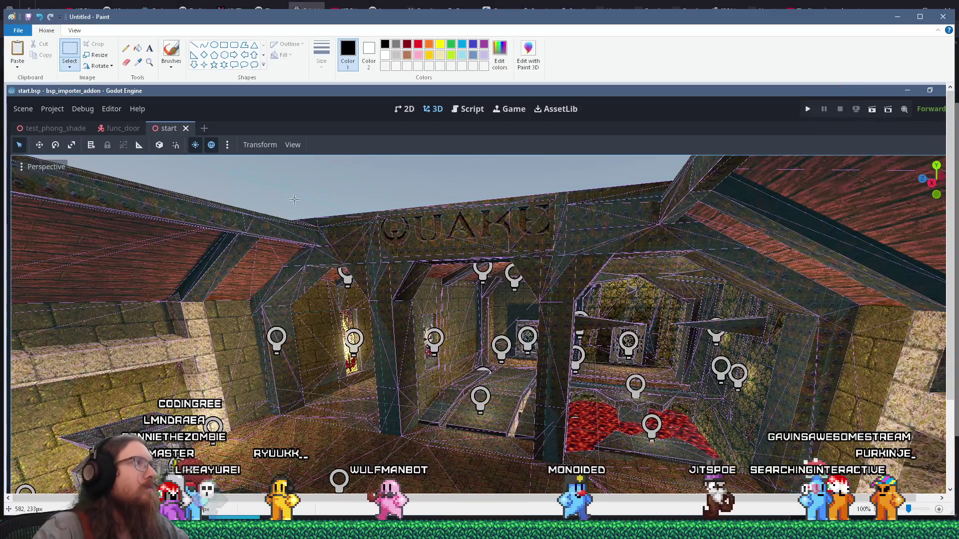
Start saving the Paint picture as a new file, keeping PNG as the format
click(22, 31)
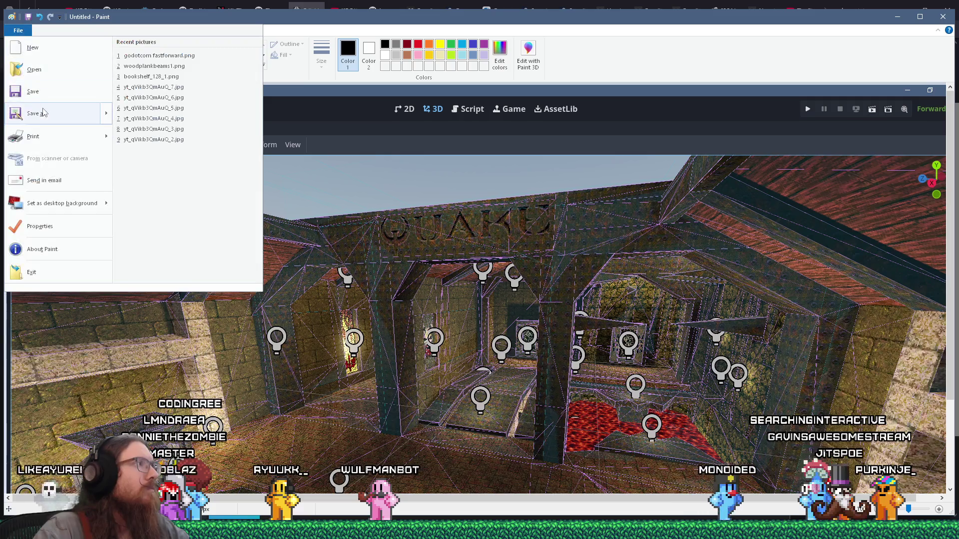
click(43, 108)
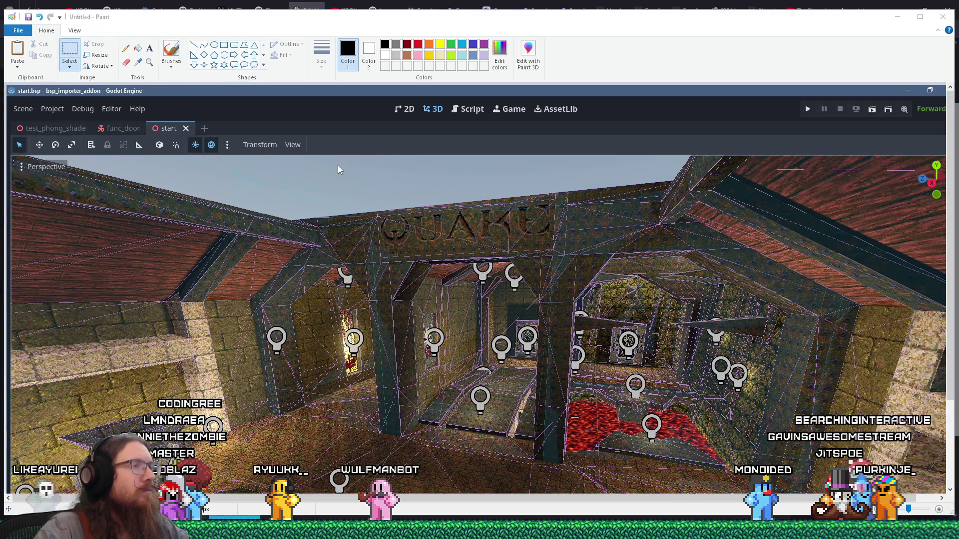
click(472, 325)
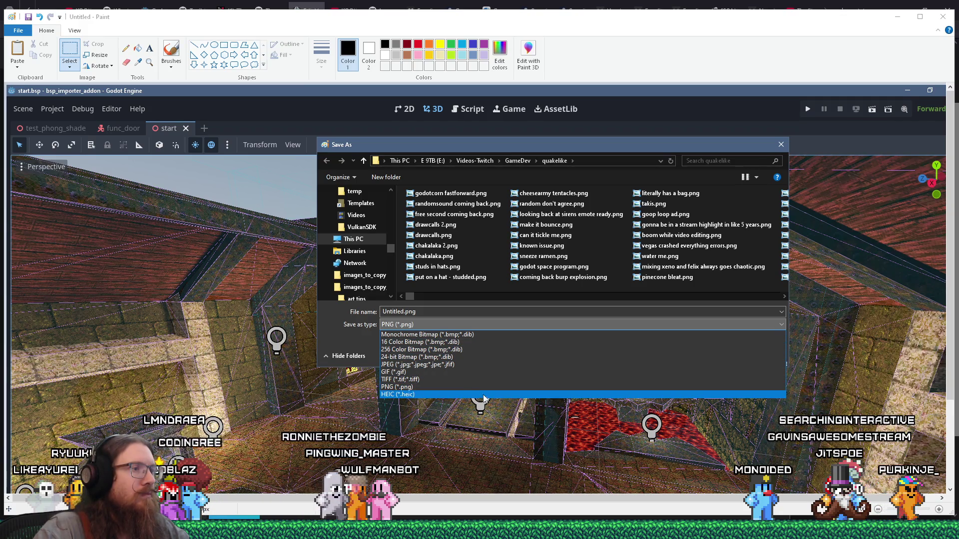
click(470, 325)
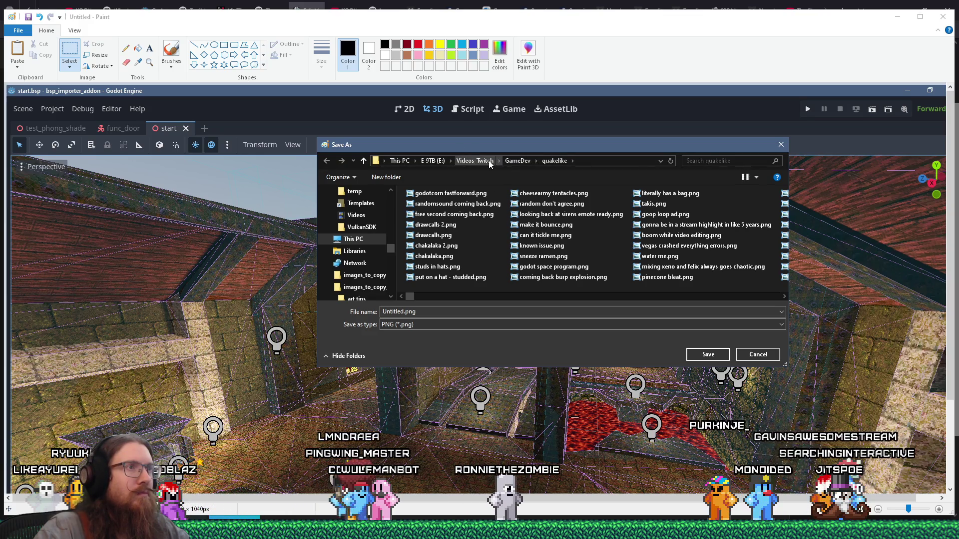
Save it as e:\images\kook\godot bsp importer thumbnail preview start map.png
key(shift+Tab)
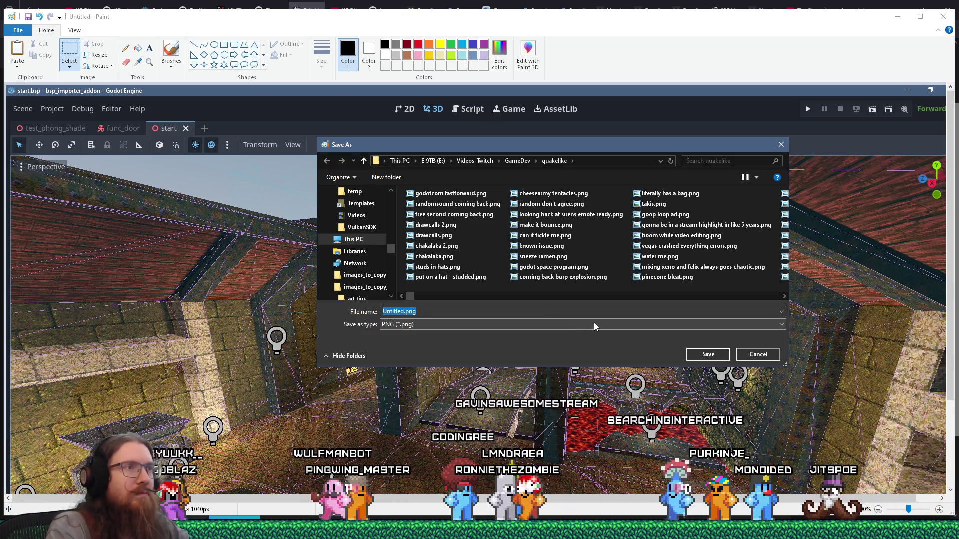
text(e:\)
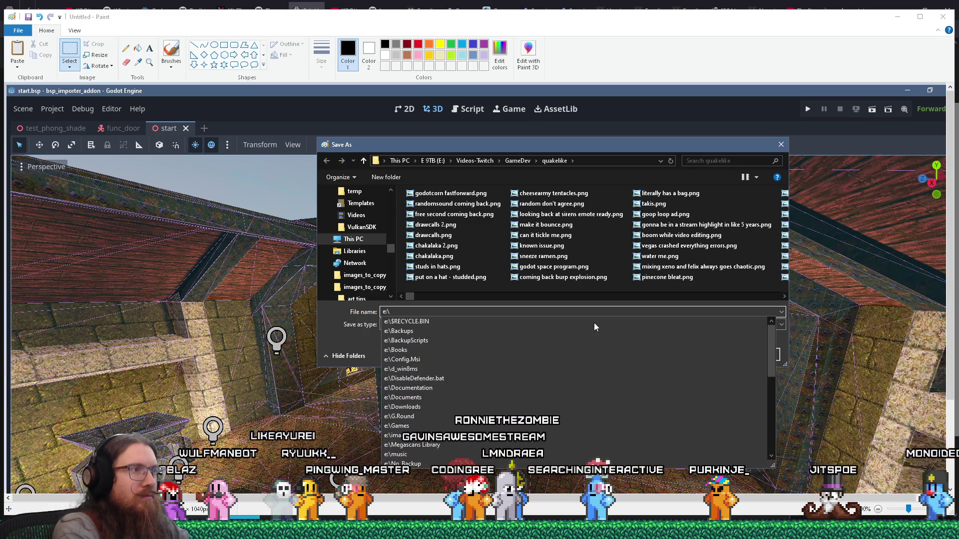
text(pro)
key(BackSpace)
key(BackSpace)
text(images\godo)
key(BackSpace)
key(BackSpace)
key(BackSpace)
text(kook\godot bsp im)
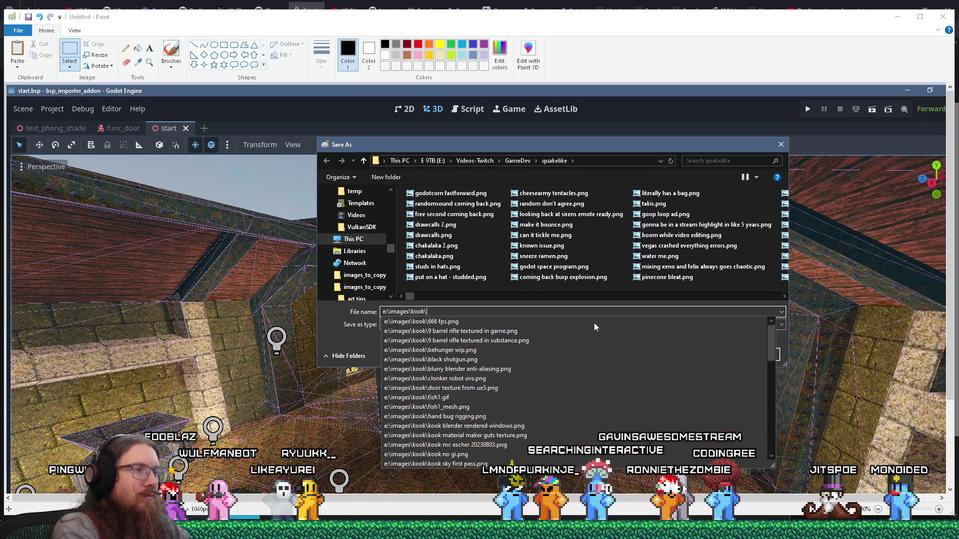
text(porter)
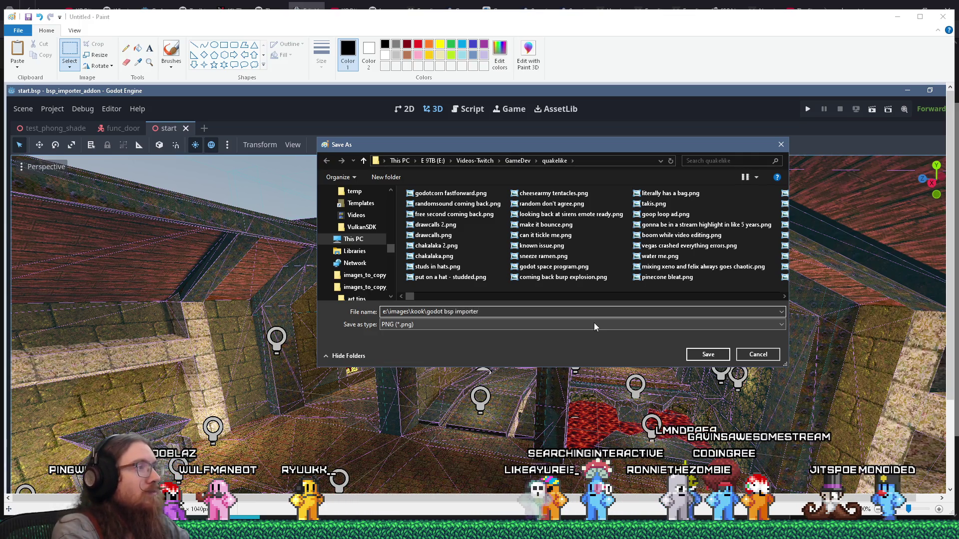
text( thu)
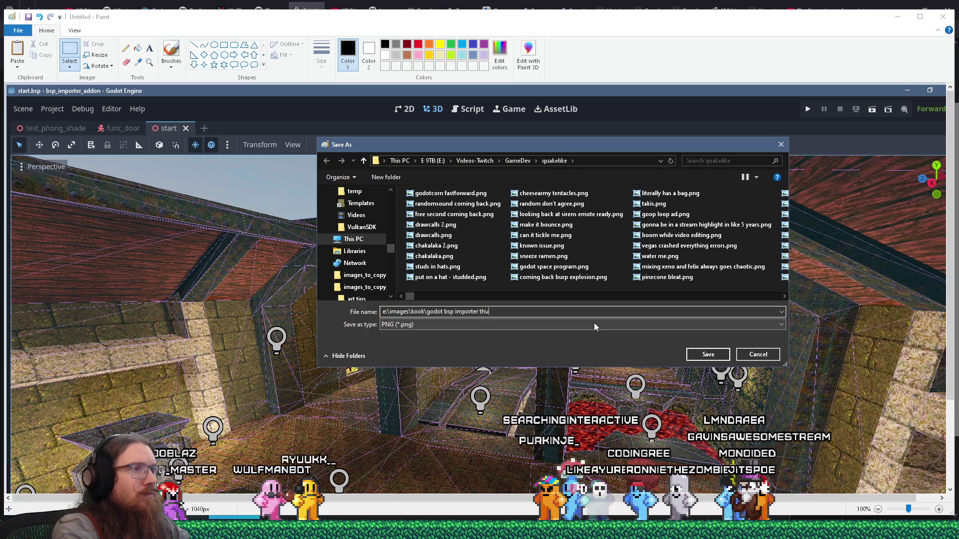
text(mbnail preview)
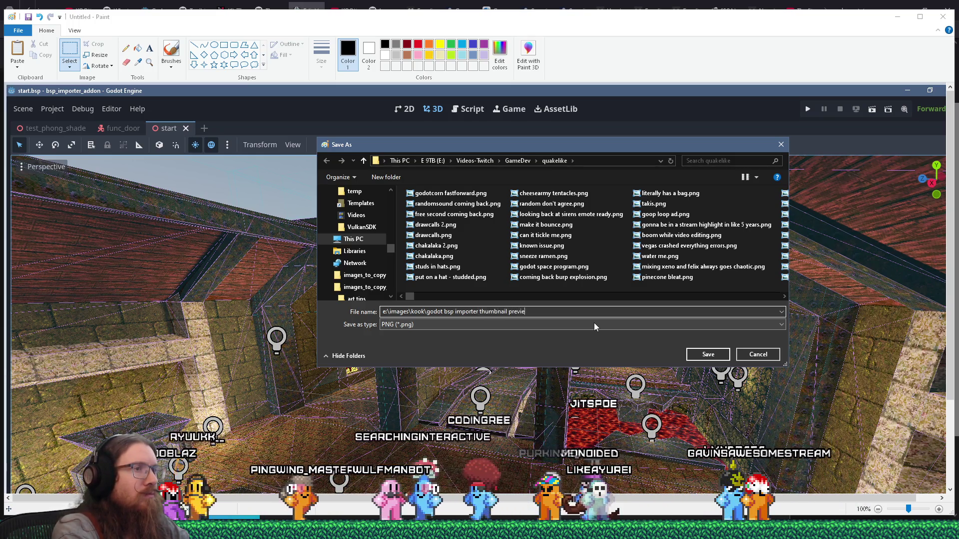
key(alt+Tab)
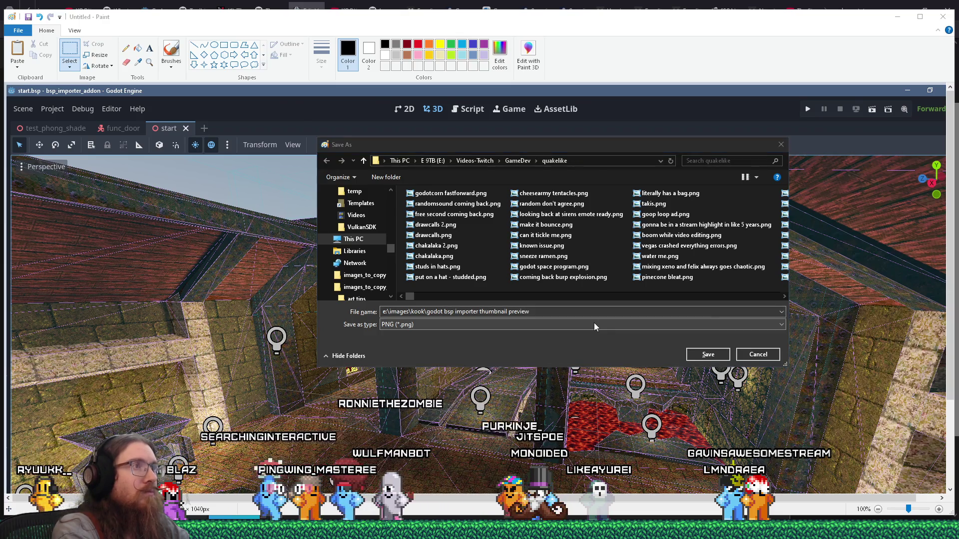
key(alt+Tab)
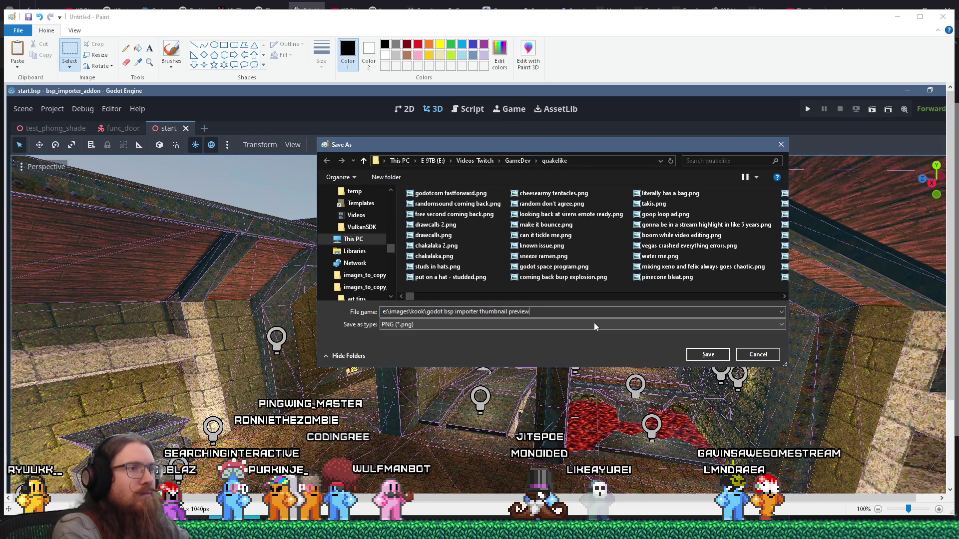
text( start )
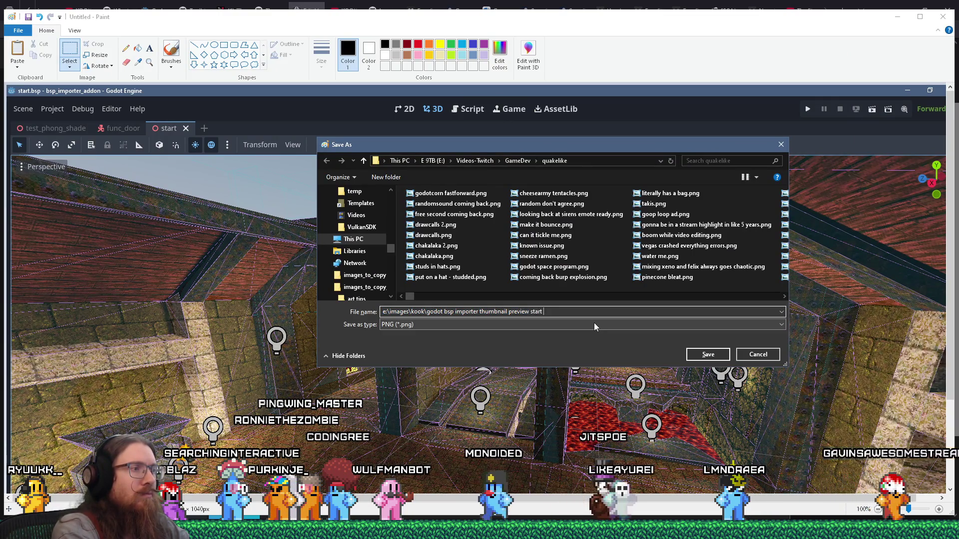
text(map)
key(Return)
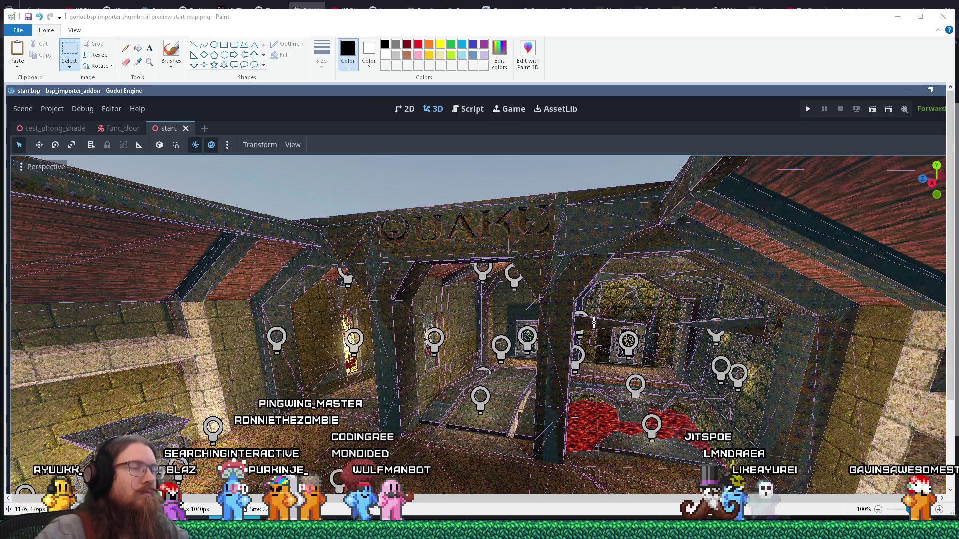
key(alt+Tab)
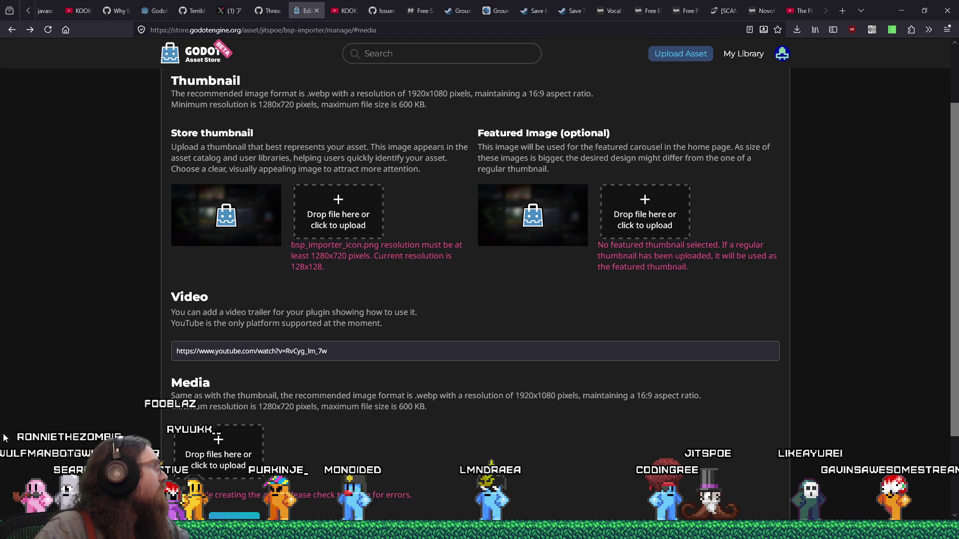
Upload the start map PNG as the store thumbnail and save; it exceeds 600 KB
drag(250, 222, 357, 226)
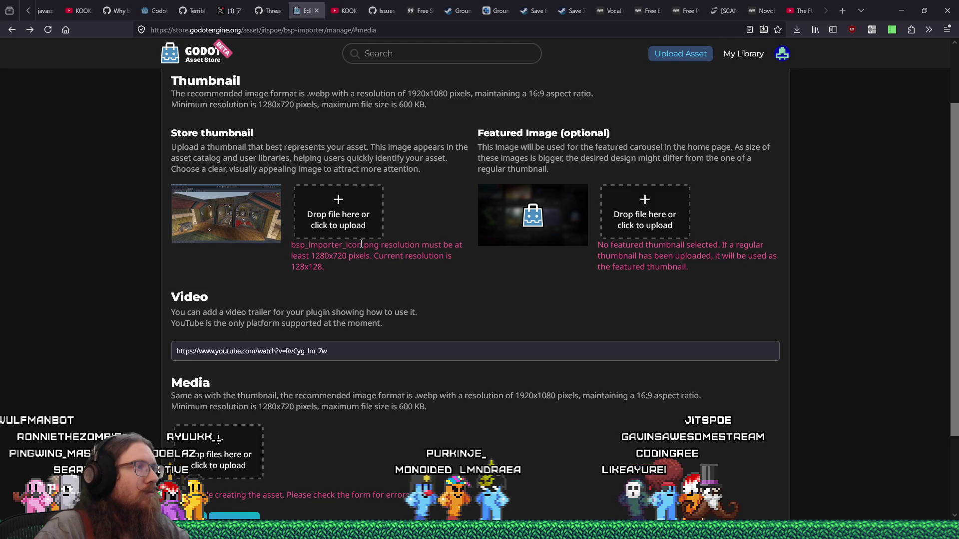
scroll(342, 292, down, 3)
click(188, 422)
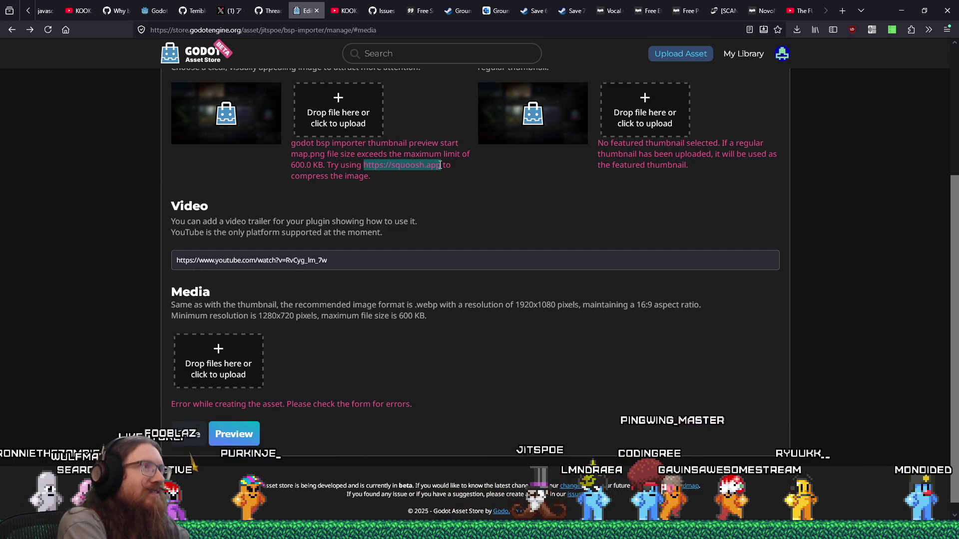
Load the suggested squoosh.app link in a new browser tab
key(ctrl+c)
key(ctrl+t)
key(ctrl+v)
key(Return)
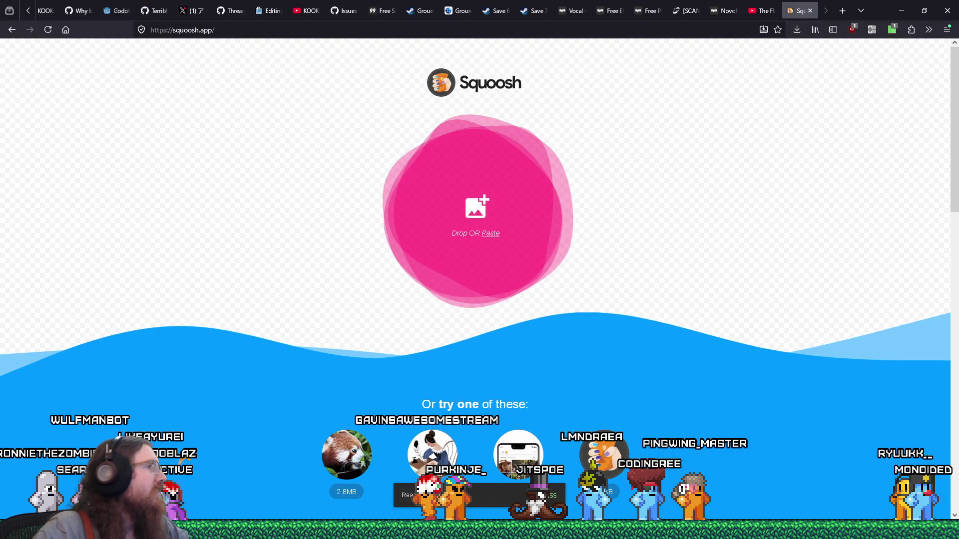
Load the start map screenshot into Squoosh, choose WebP output, and compare with the original
drag(471, 227, 470, 229)
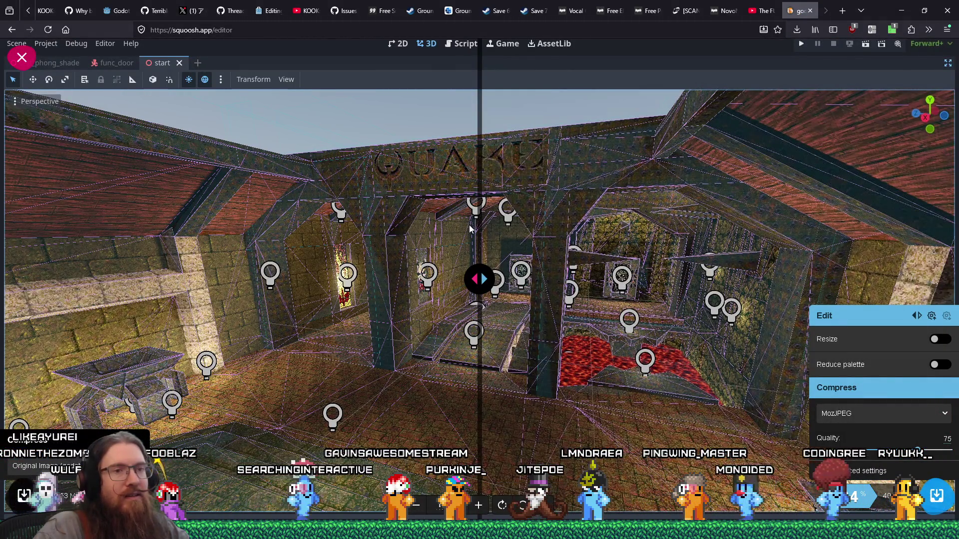
click(871, 413)
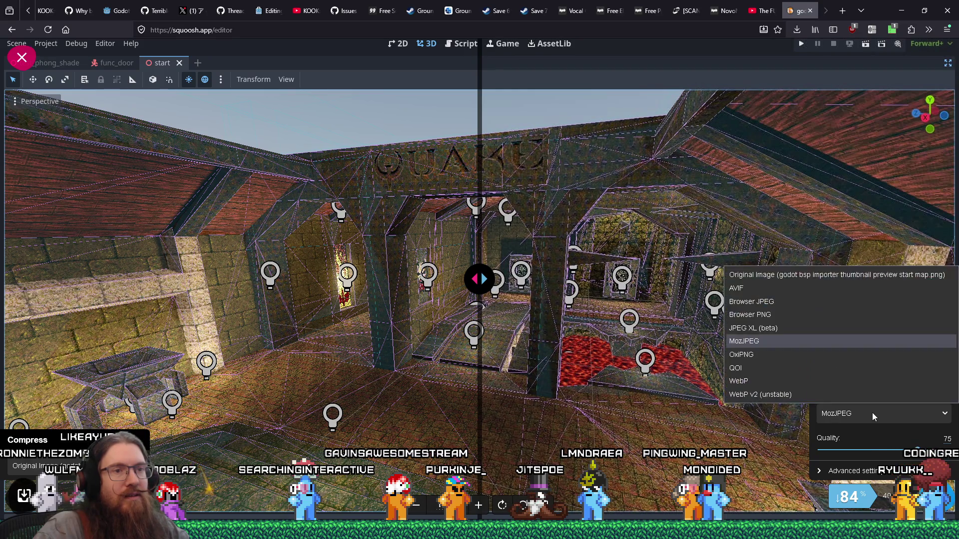
click(827, 382)
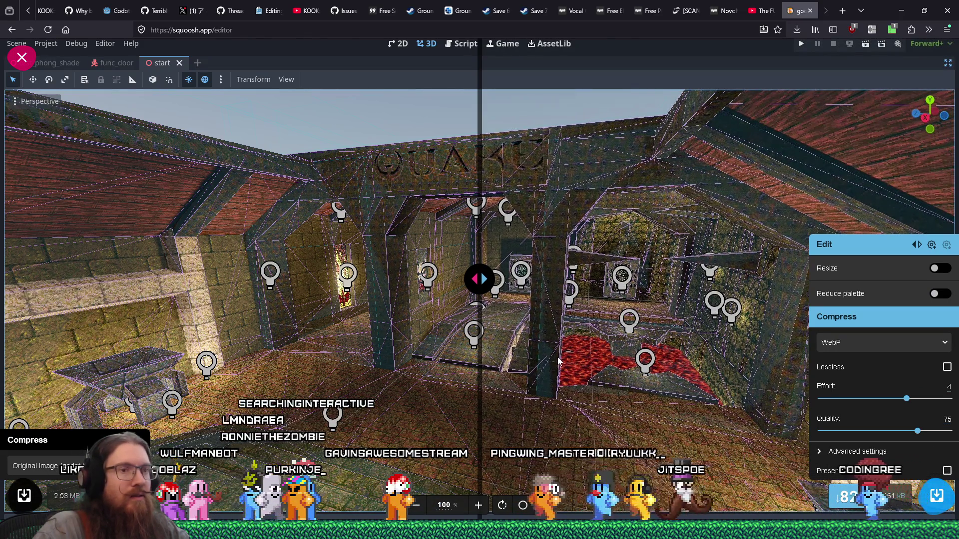
mouse_move(480, 299)
mouse_down()
mouse_move(676, 299)
mouse_move(400, 299)
mouse_move(739, 299)
mouse_move(106, 278)
mouse_move(721, 278)
mouse_move(114, 257)
mouse_move(766, 278)
mouse_move(88, 266)
mouse_move(708, 278)
mouse_move(89, 278)
mouse_move(754, 278)
mouse_move(126, 232)
mouse_move(773, 250)
mouse_move(5, 249)
mouse_move(780, 207)
mouse_move(136, 278)
mouse_move(6, 279)
mouse_move(684, 279)
mouse_move(4, 278)
mouse_move(677, 278)
mouse_move(300, 278)
mouse_move(492, 217)
mouse_up()
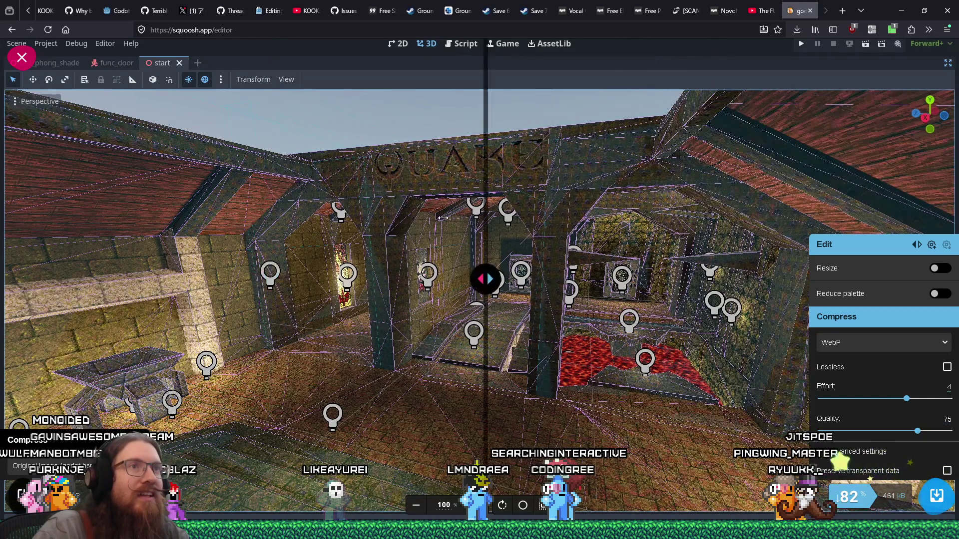
mouse_move(754, 190)
mouse_down()
mouse_move(137, 190)
mouse_move(771, 190)
mouse_move(212, 189)
mouse_move(773, 175)
mouse_move(2, 165)
mouse_move(809, 150)
mouse_move(555, 138)
mouse_move(706, 127)
mouse_move(619, 119)
mouse_move(194, 108)
mouse_move(740, 114)
mouse_move(569, 118)
mouse_up()
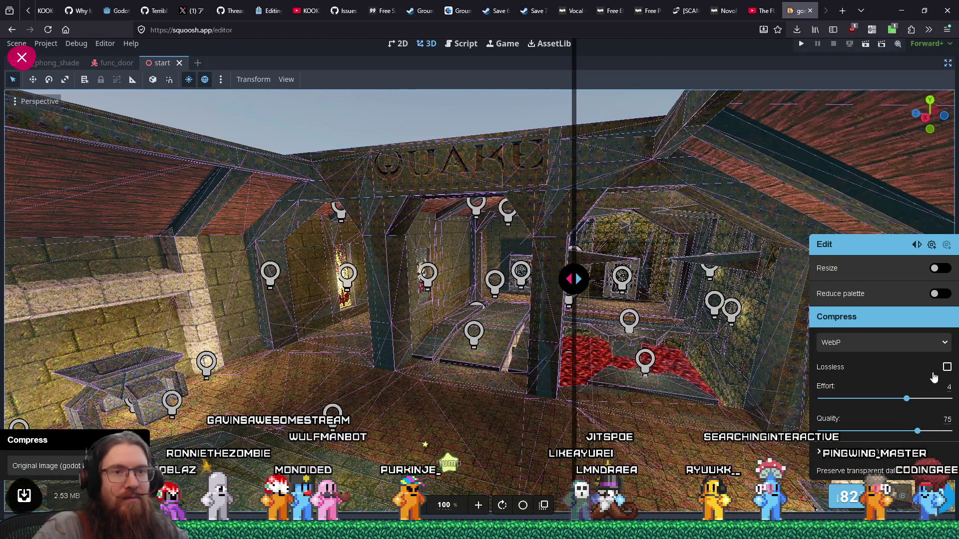
Set WebP effort to 6 and quality to 77.2, checking artifacts against the original
drag(907, 399, 950, 399)
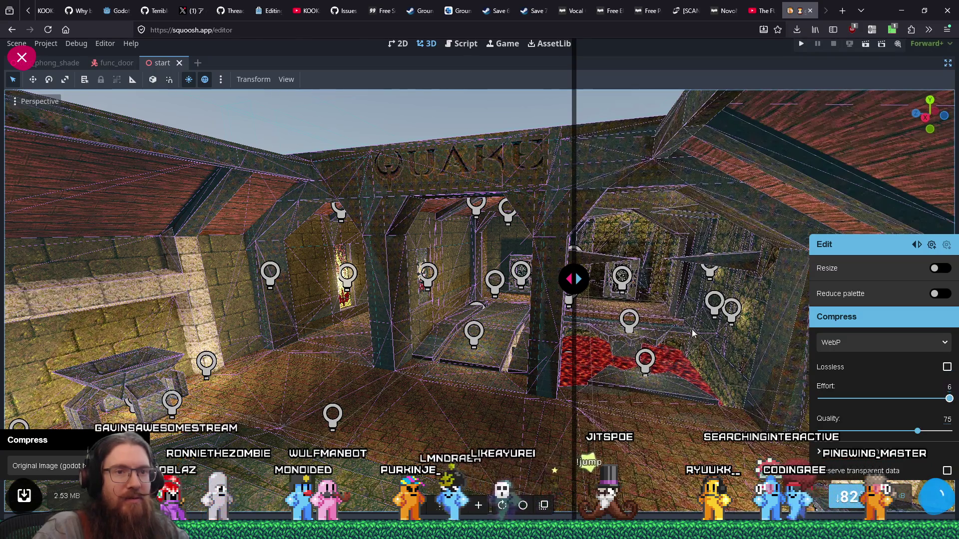
mouse_move(573, 278)
mouse_down()
mouse_move(775, 277)
mouse_move(229, 268)
mouse_move(696, 276)
mouse_move(262, 289)
mouse_move(704, 278)
mouse_move(473, 278)
mouse_move(700, 278)
mouse_move(428, 324)
mouse_move(689, 324)
mouse_move(401, 327)
mouse_up()
drag(917, 431, 934, 436)
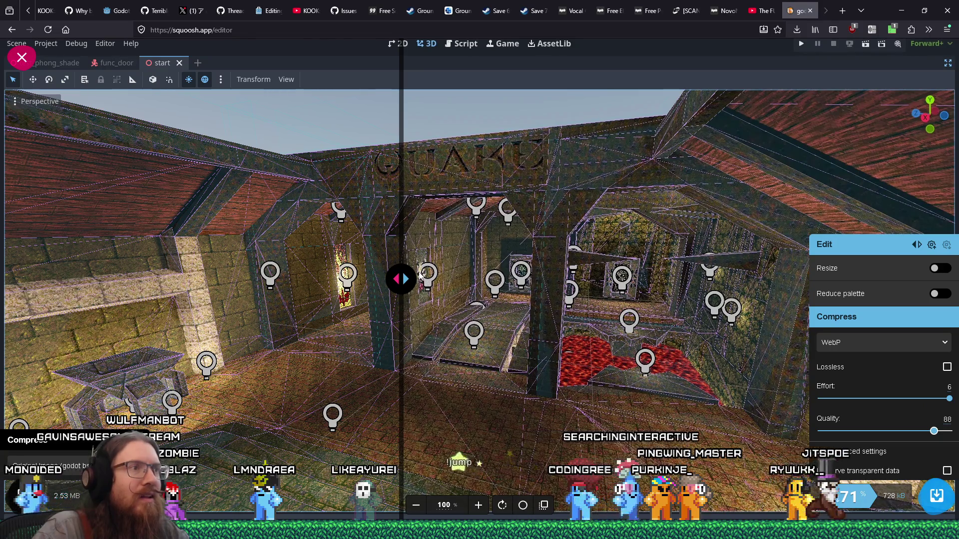
mouse_move(400, 277)
mouse_down()
mouse_move(727, 279)
mouse_move(80, 278)
mouse_move(675, 270)
mouse_move(515, 278)
mouse_up()
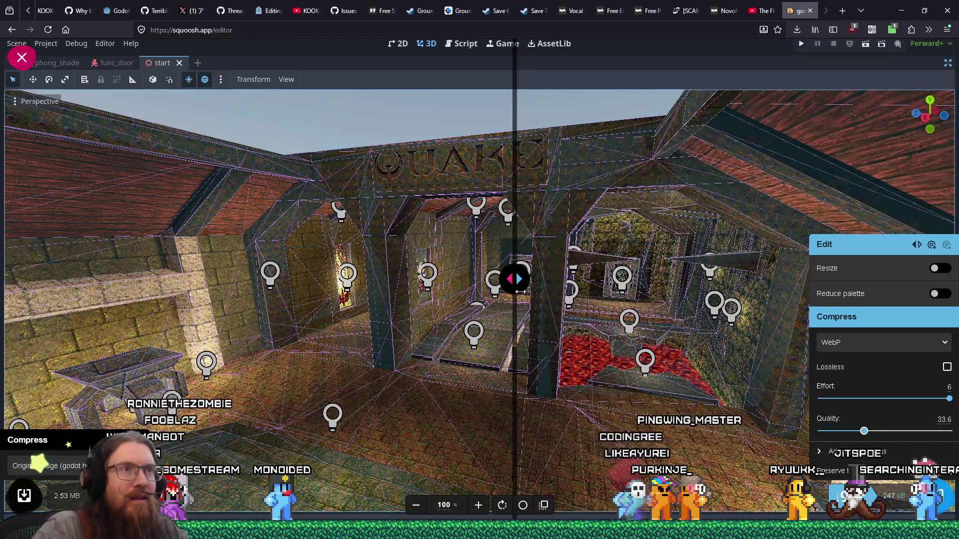
mouse_move(515, 268)
mouse_down()
mouse_move(550, 278)
mouse_move(340, 278)
mouse_move(763, 279)
mouse_move(238, 272)
mouse_move(738, 264)
mouse_move(654, 265)
mouse_move(252, 180)
mouse_up()
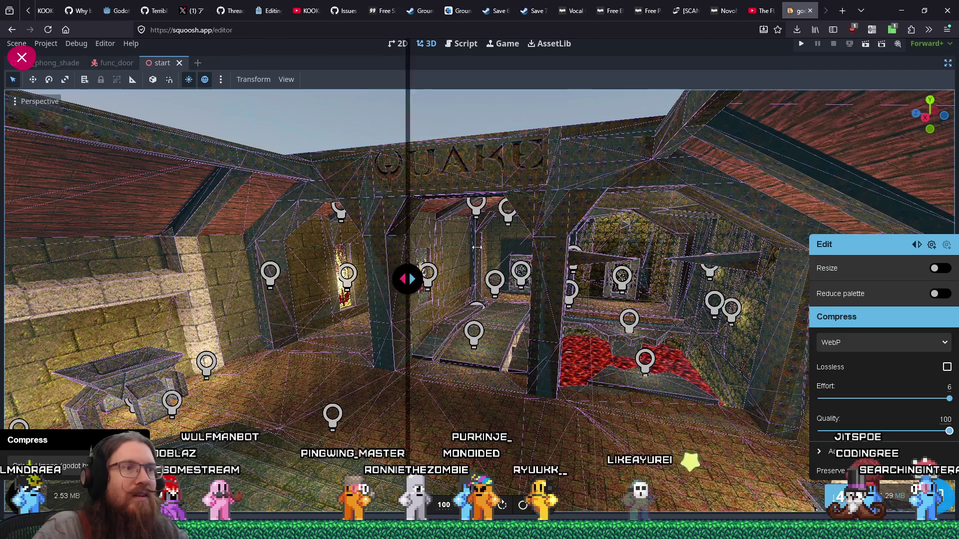
mouse_move(156, 241)
mouse_down()
mouse_move(774, 234)
mouse_move(265, 230)
mouse_move(677, 225)
mouse_move(274, 227)
mouse_move(659, 228)
mouse_move(501, 227)
mouse_up()
double_click(940, 421)
text(77.2)
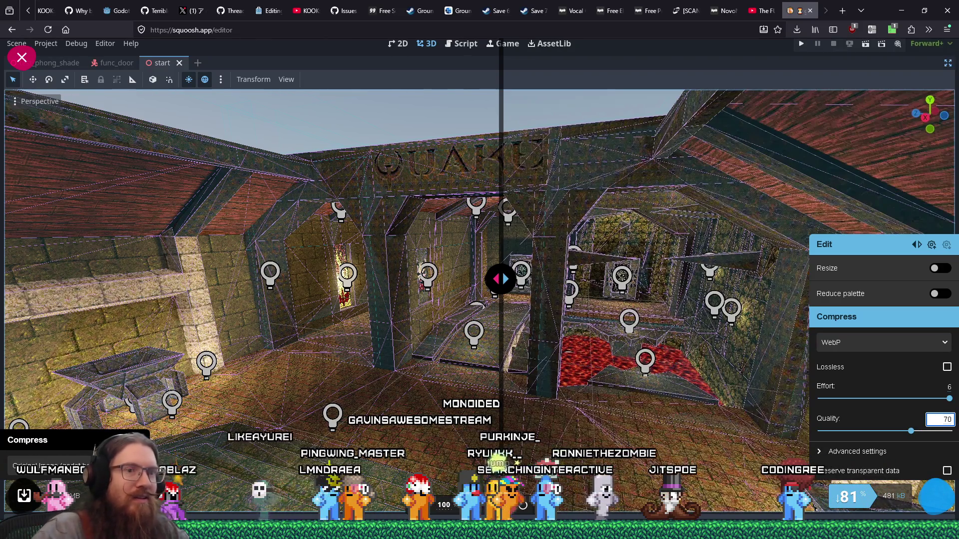
drag(697, 281, 492, 249)
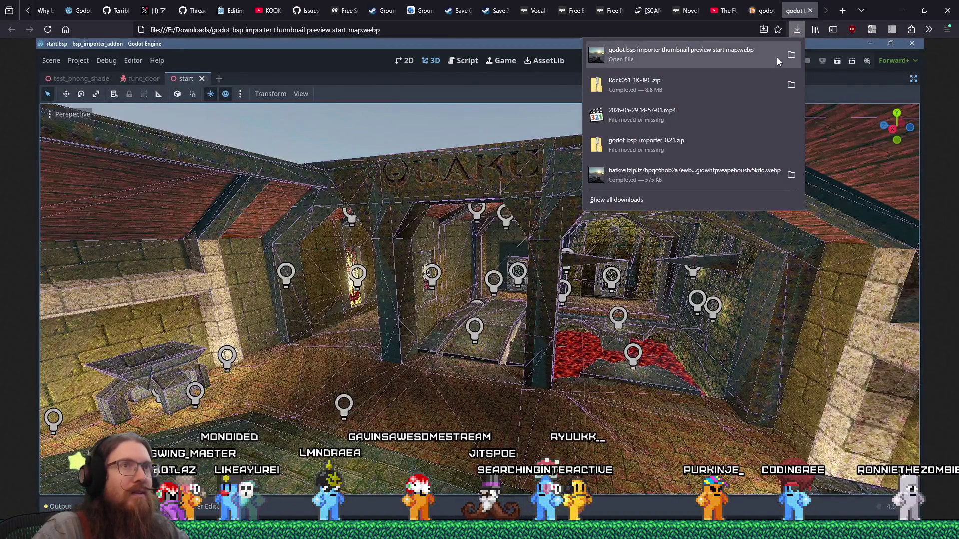
Copy the downloaded .webp thumbnail into a new 'godot' folder created in E:\images
click(791, 56)
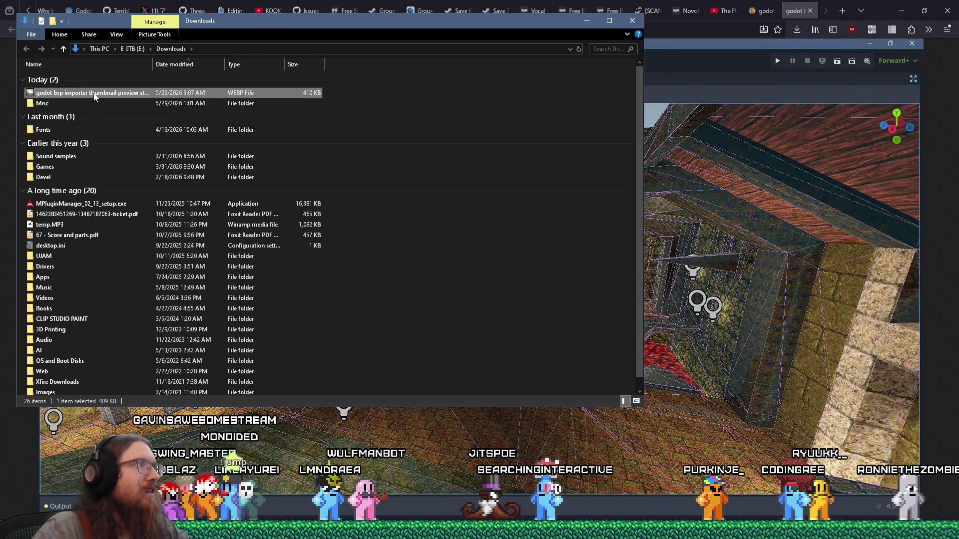
right_click(95, 95)
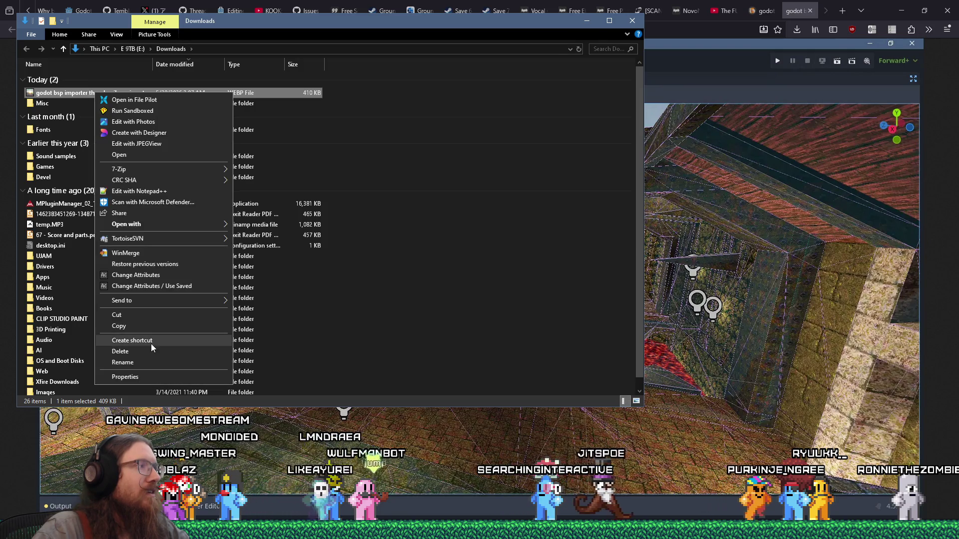
click(150, 333)
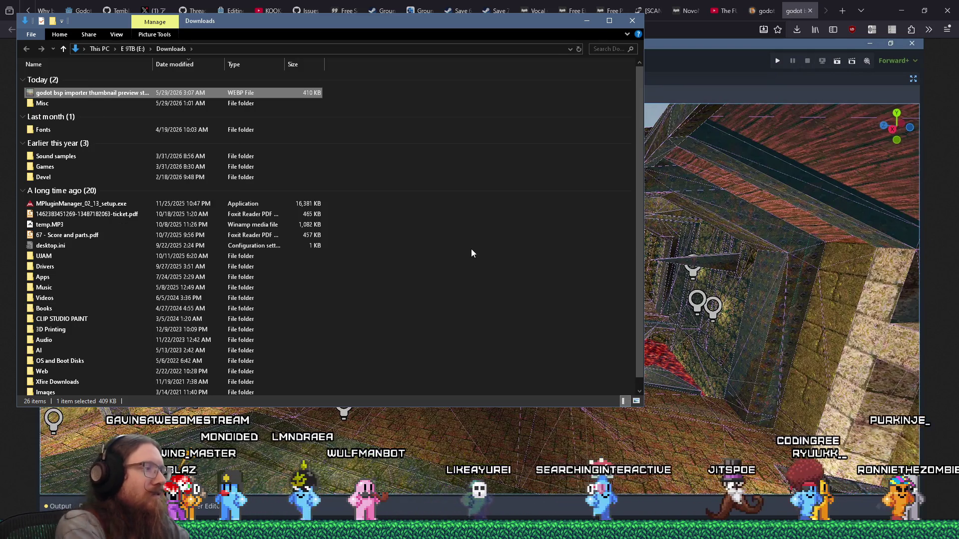
key(super+r)
text(e:\images\)
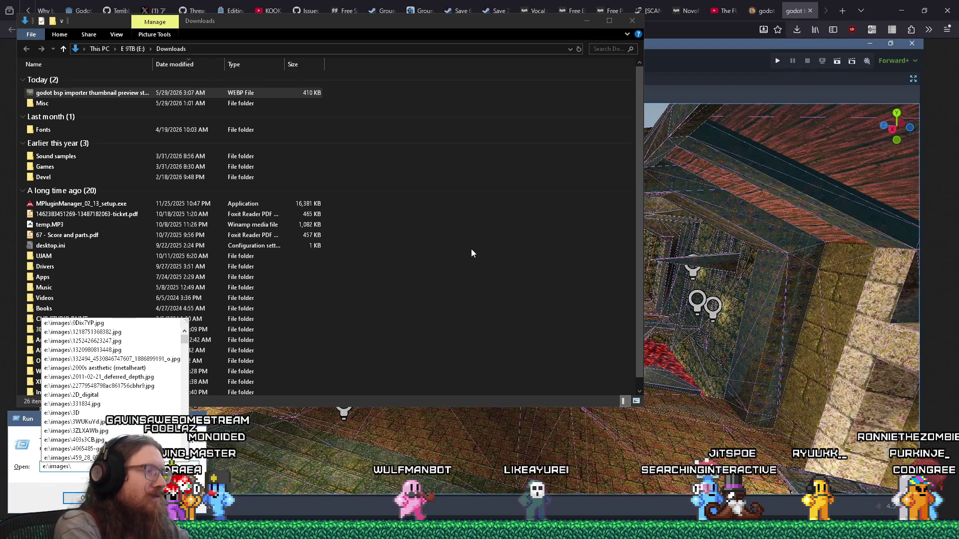
key(Return)
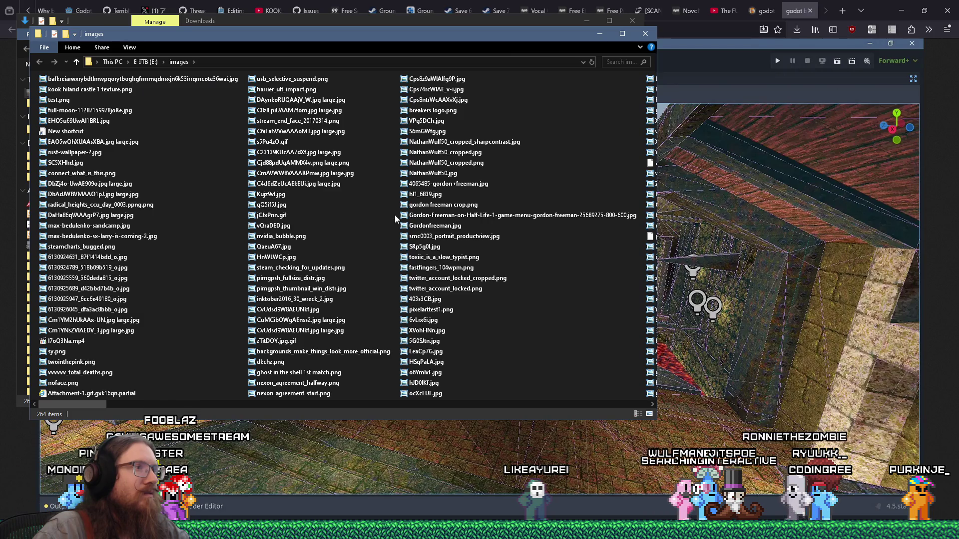
right_click(396, 217)
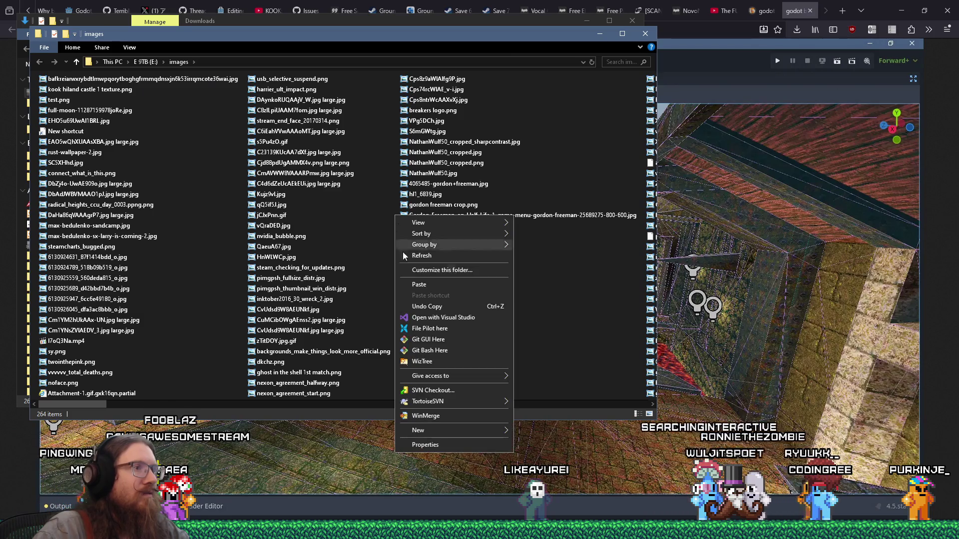
mouse_move(445, 433)
click(552, 303)
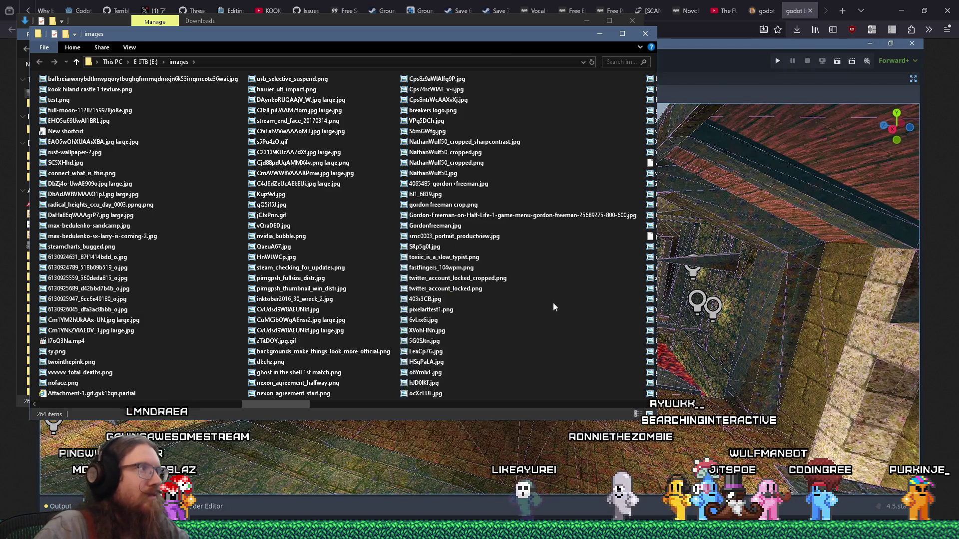
text(godot)
key(Return)
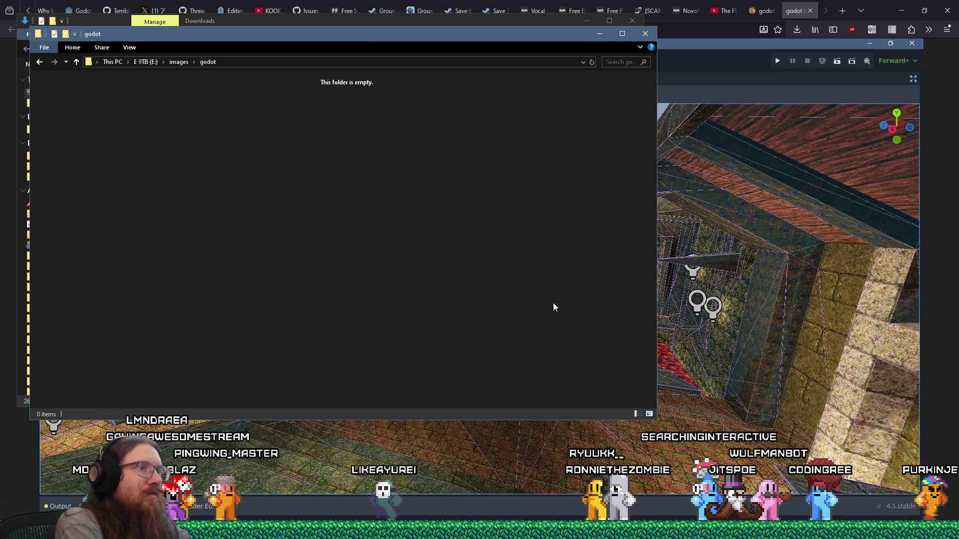
key(ctrl+v)
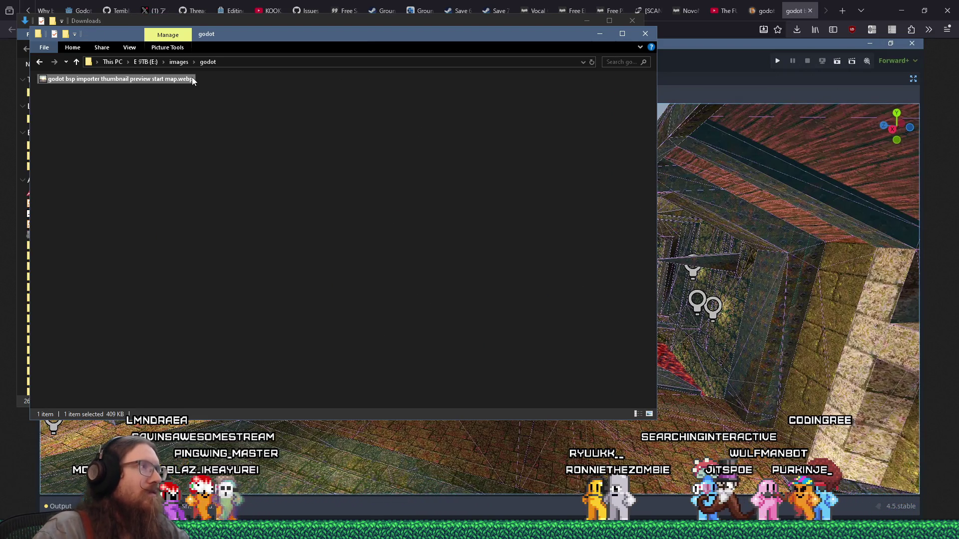
Copy the thumbnail preview PNG from the kook folder into the godot folder
click(183, 66)
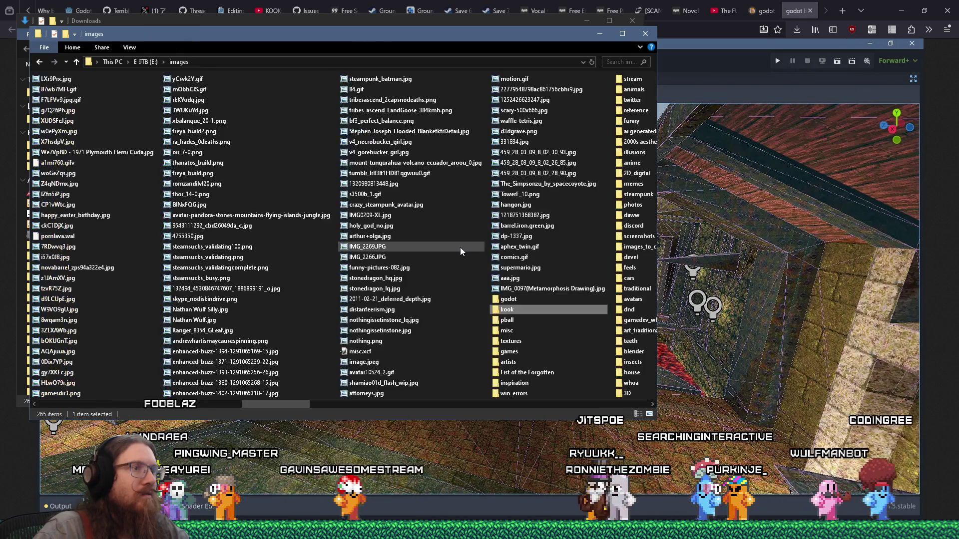
key(Return)
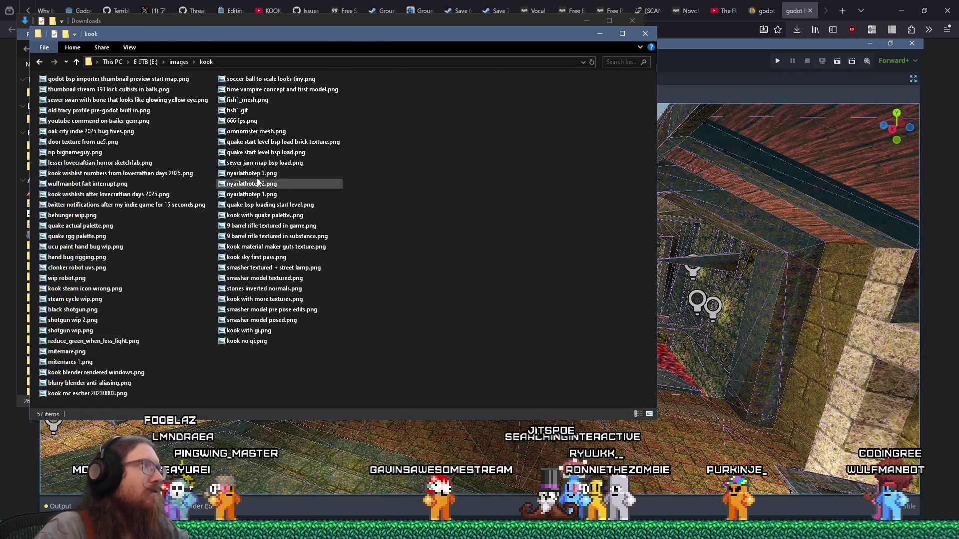
right_click(167, 81)
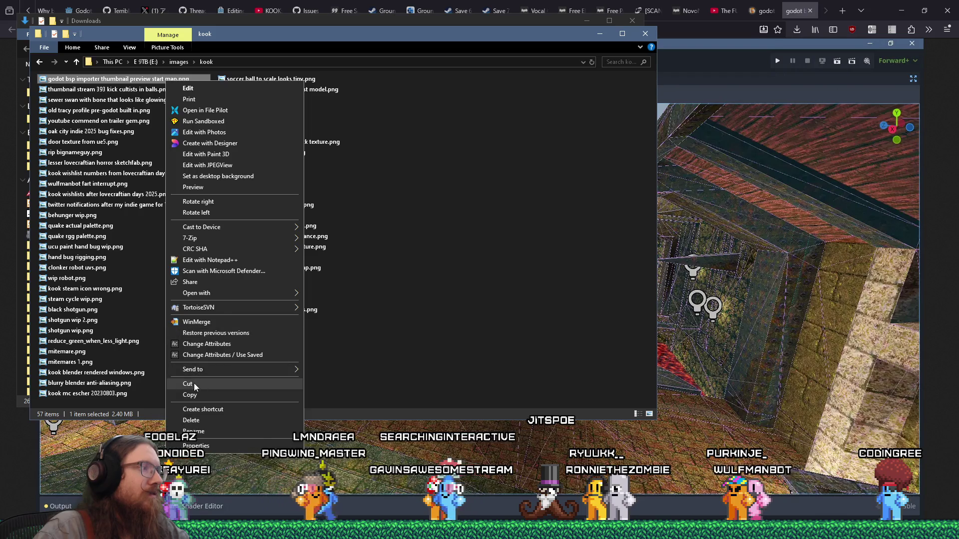
click(28, 95)
click(218, 62)
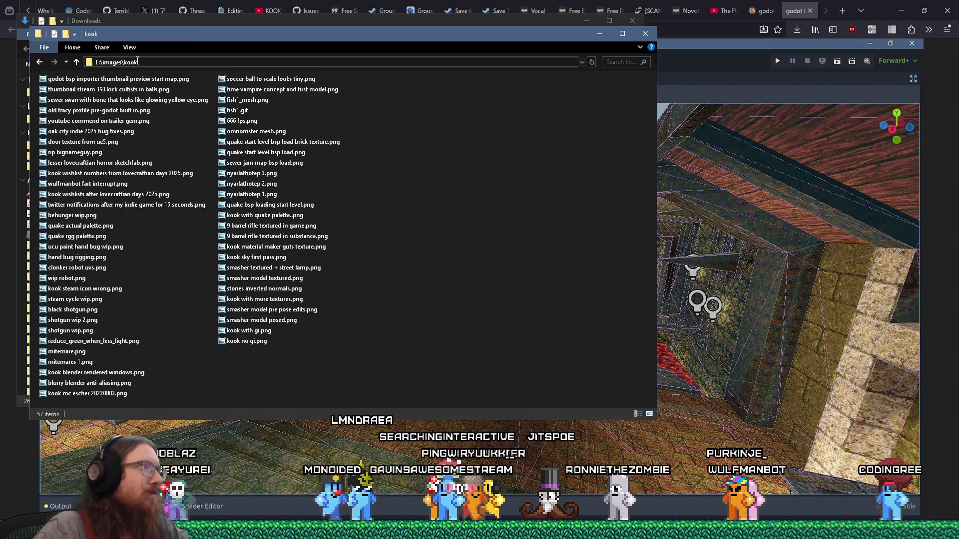
text(godot)
key(Return)
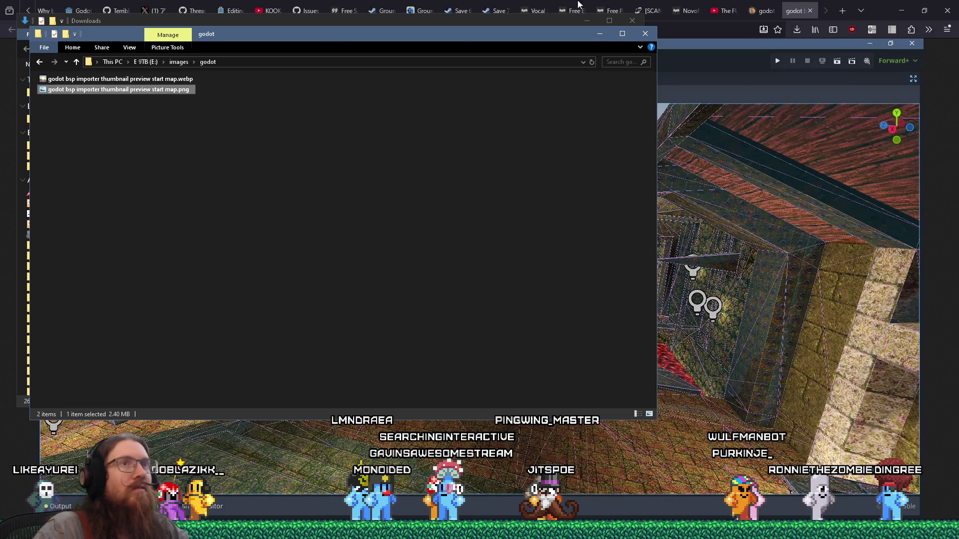
click(799, 10)
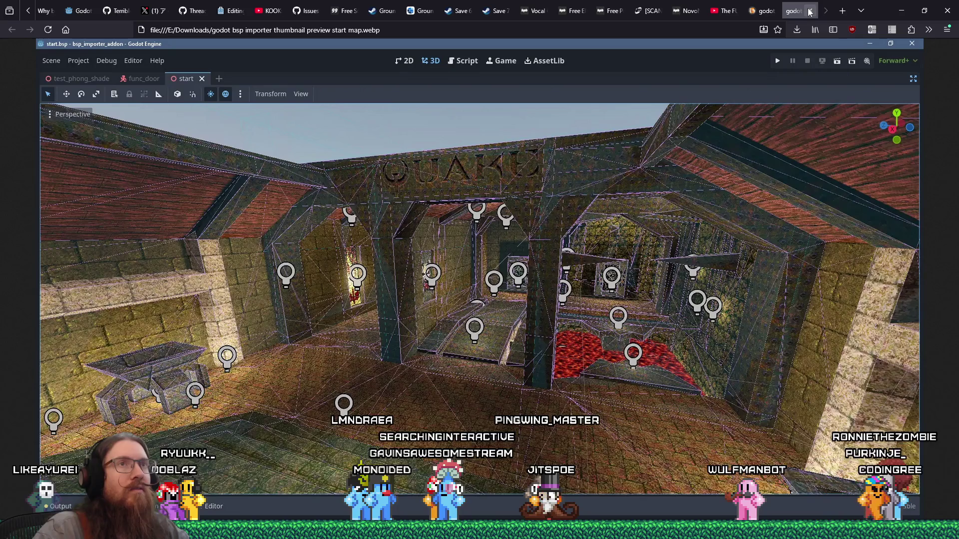
Close the two image tabs and return to the Asset Store edit page
click(809, 11)
click(809, 11)
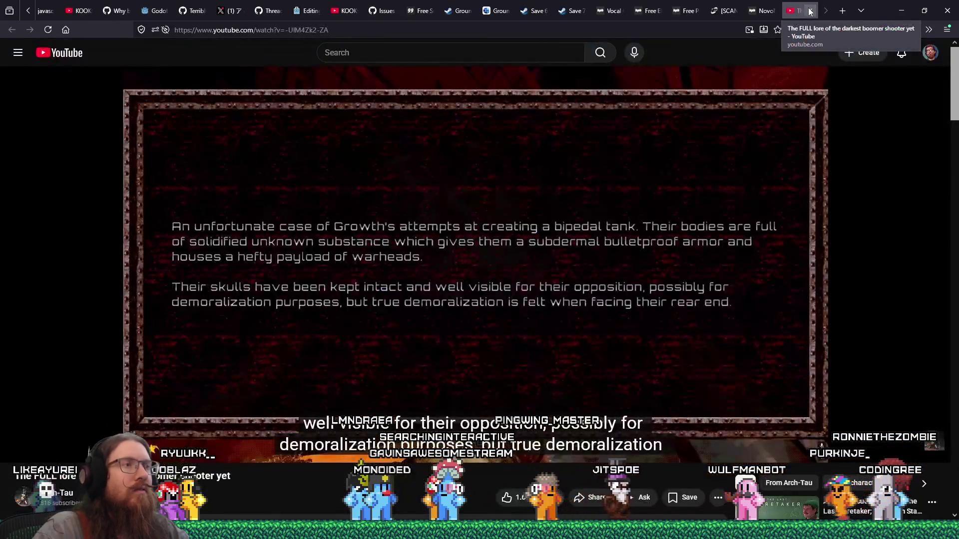
click(155, 10)
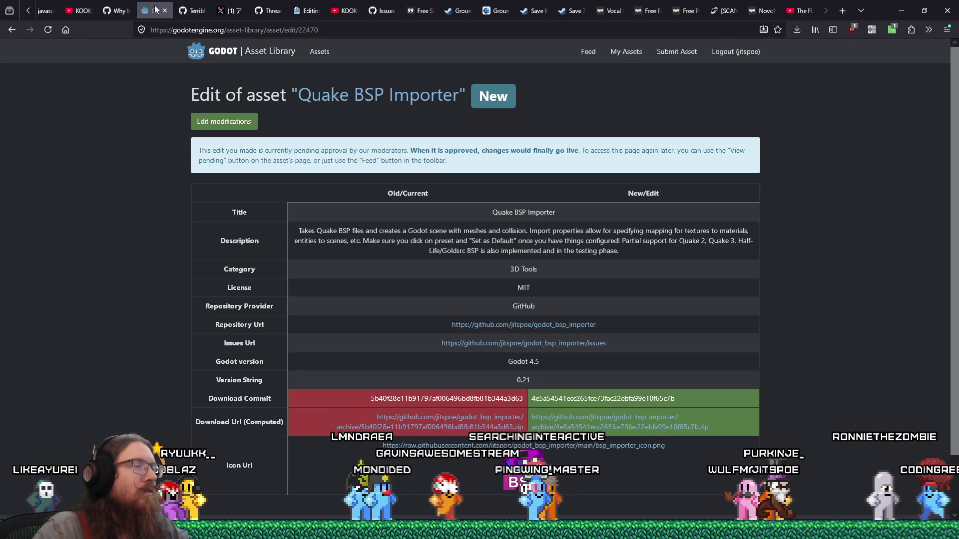
click(306, 10)
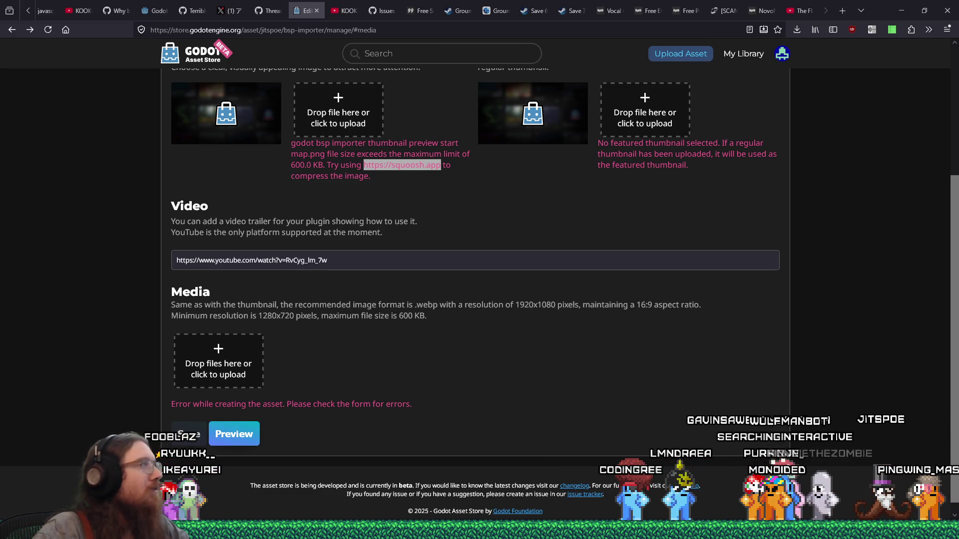
Set the compressed map screenshot as the store thumbnail and save the media changes
drag(322, 113, 327, 114)
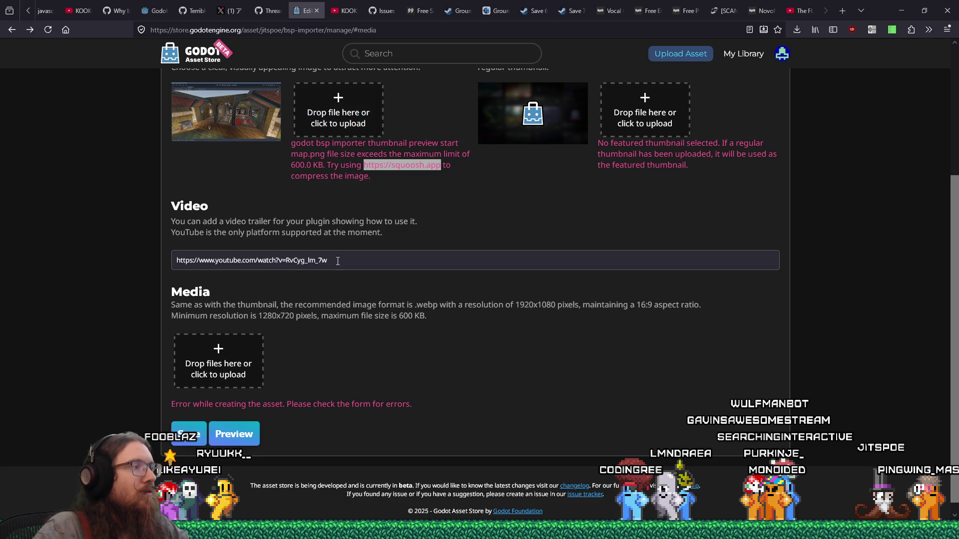
click(199, 448)
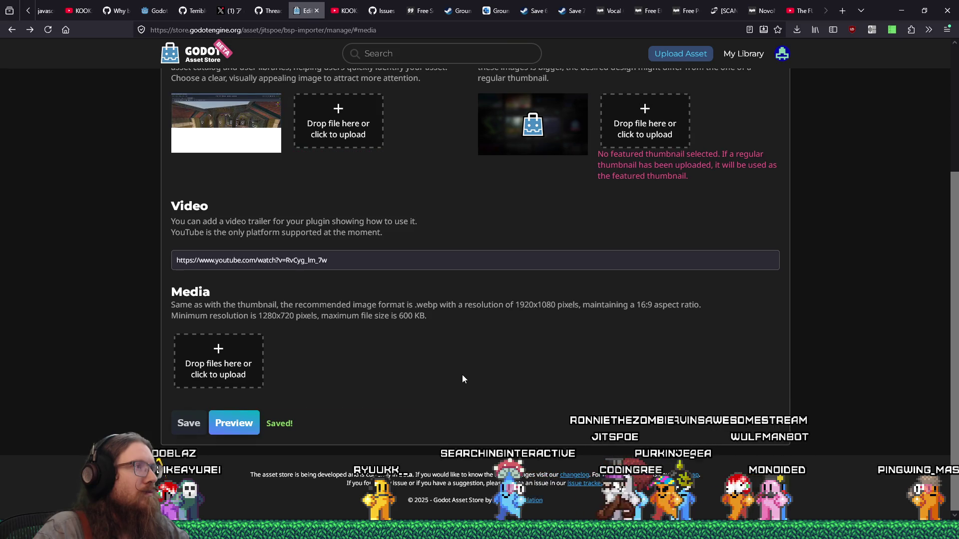
scroll(462, 375, up, 2)
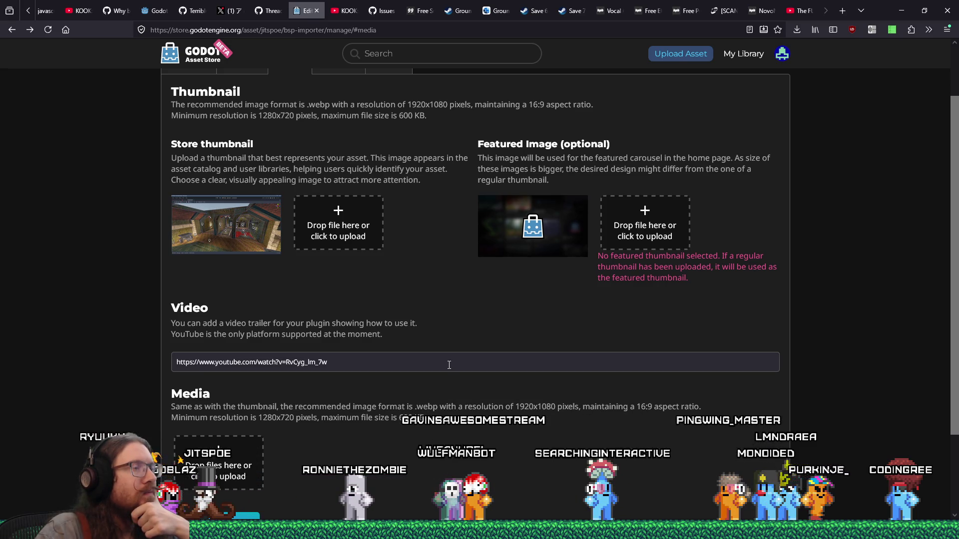
scroll(449, 365, up, 2)
scroll(448, 364, down, 3)
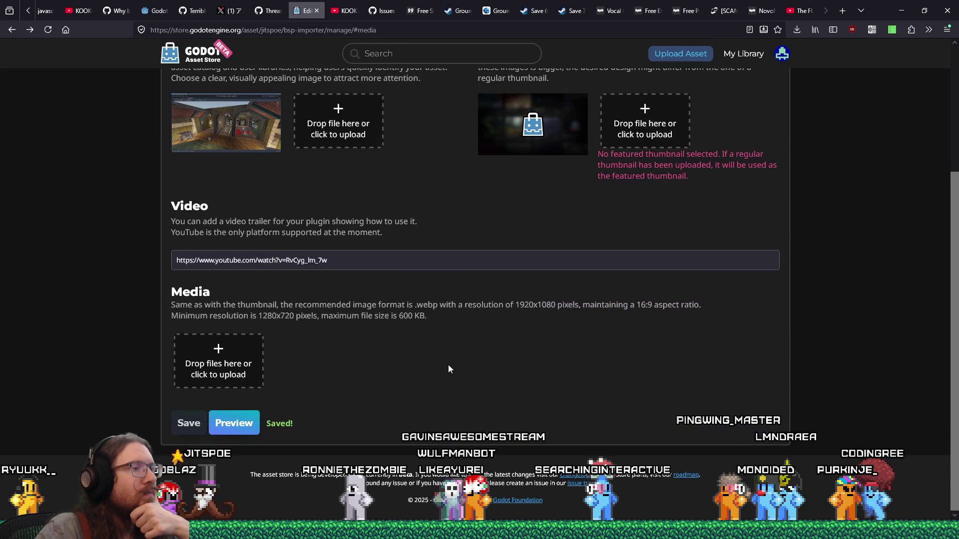
scroll(448, 364, up, 3)
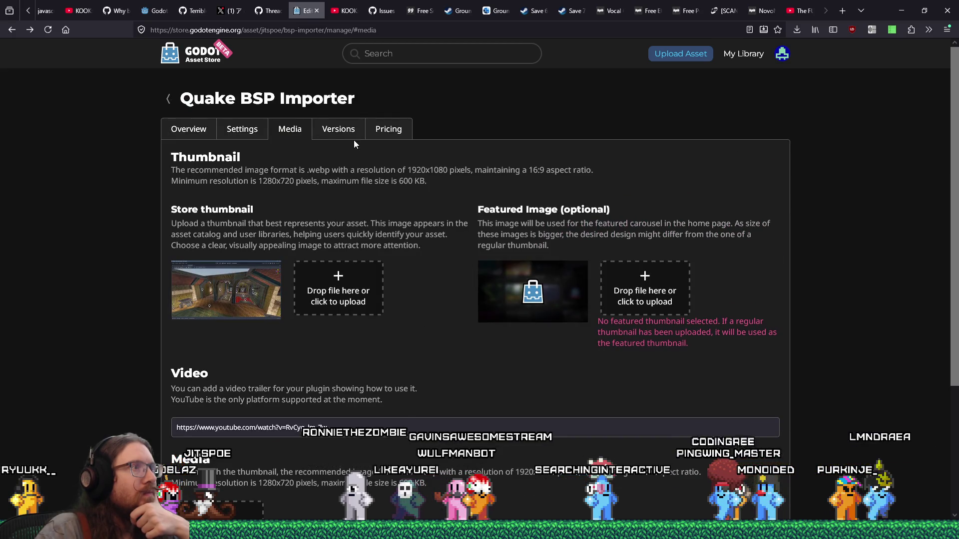
Look through the asset's Versions, Pricing and Media sections
click(347, 131)
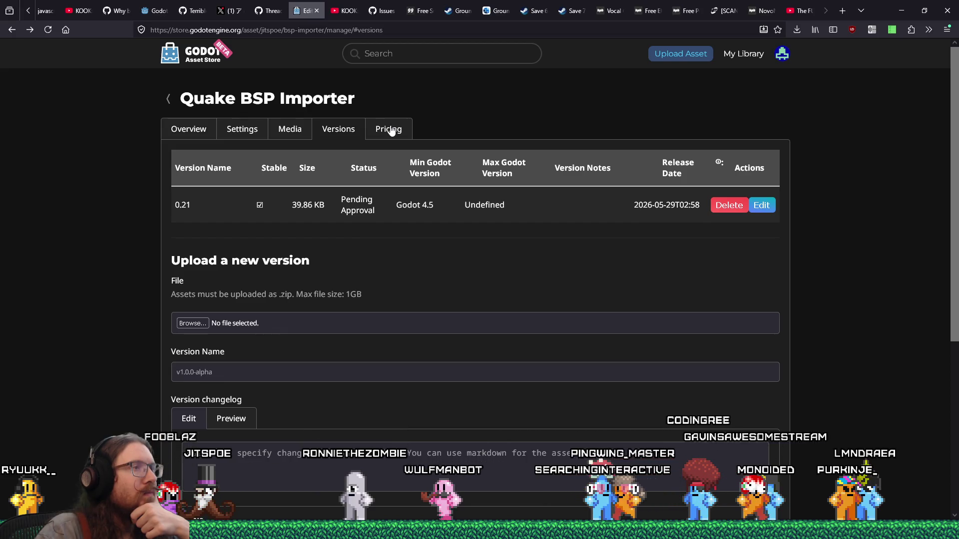
click(391, 131)
click(341, 131)
scroll(329, 433, down, 1)
scroll(329, 438, down, 3)
scroll(302, 364, up, 3)
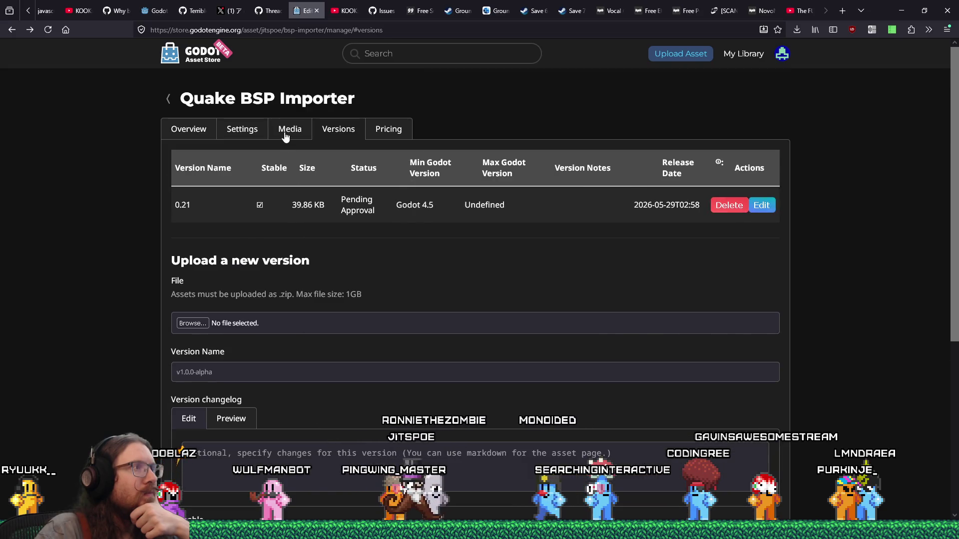
click(285, 133)
Review the Overview checklist confirming the thumbnail and license requirements are met
click(197, 128)
click(231, 131)
click(192, 131)
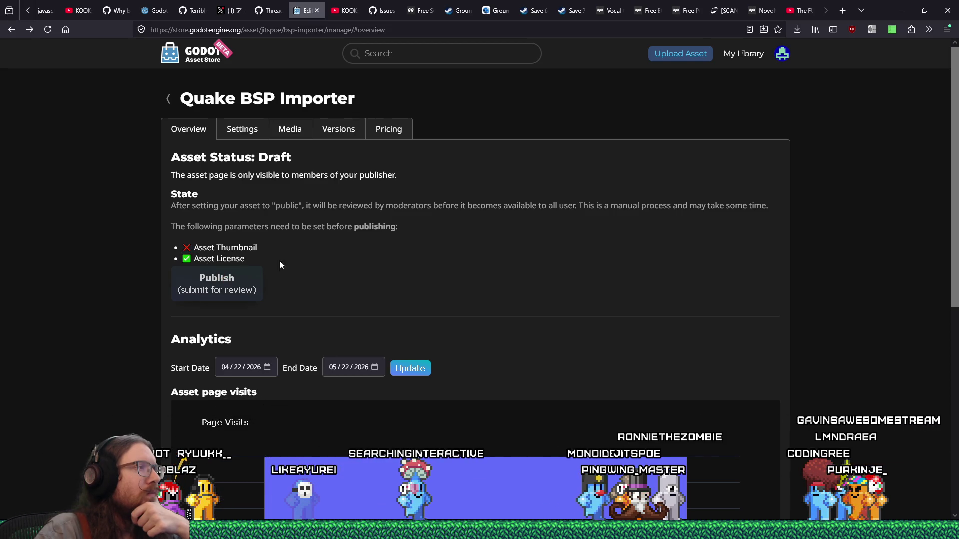
scroll(329, 277, down, 5)
scroll(293, 223, up, 3)
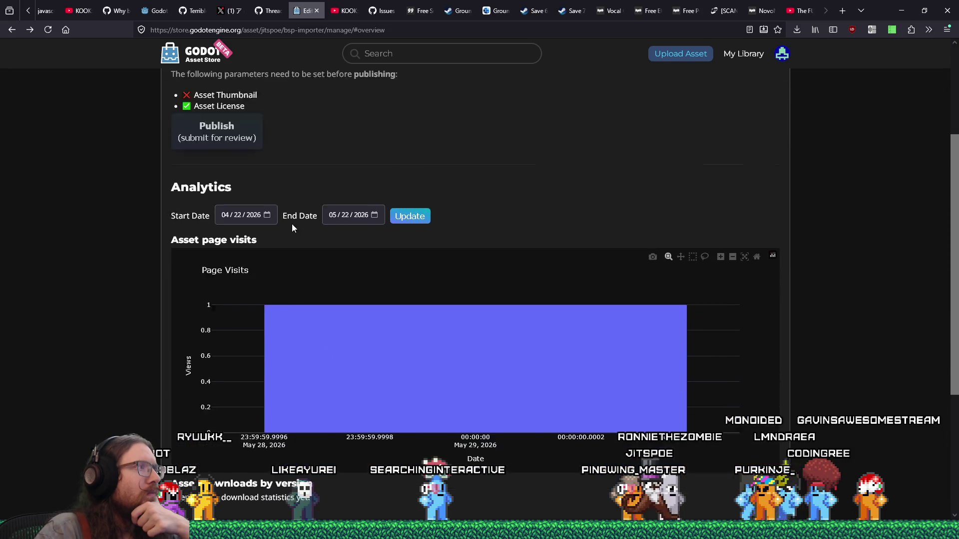
scroll(360, 238, down, 5)
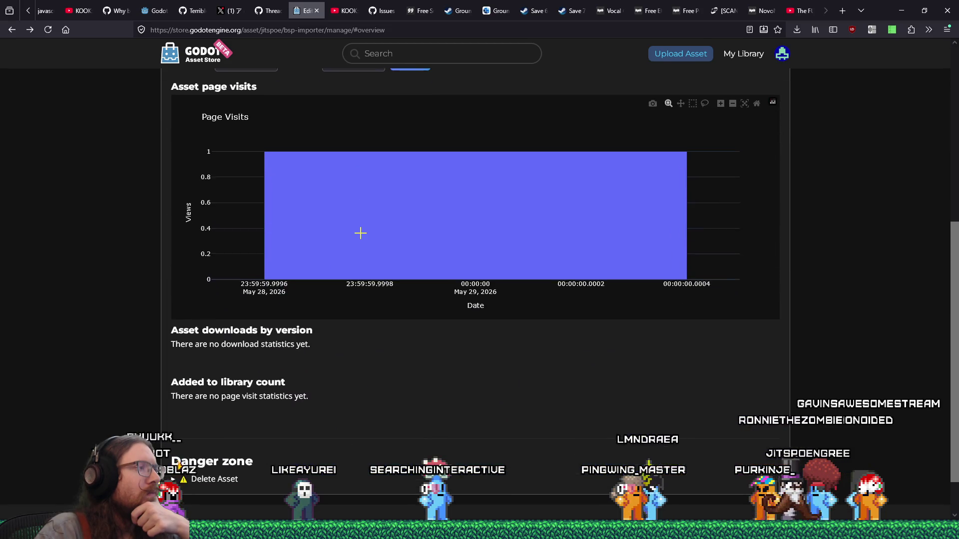
scroll(361, 238, up, 3)
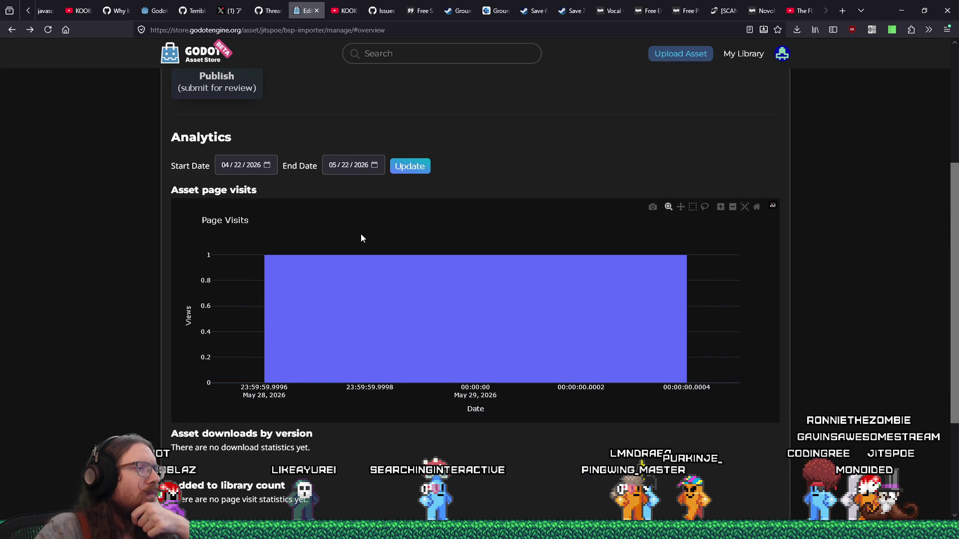
scroll(362, 238, up, 3)
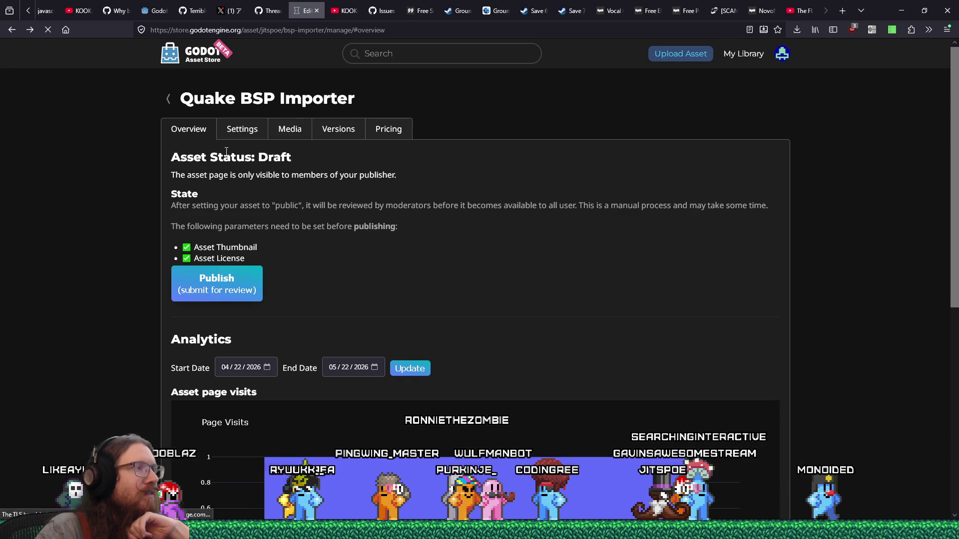
Submit Quake BSP Importer for review, then check its Settings, Versions and Media pages
click(216, 293)
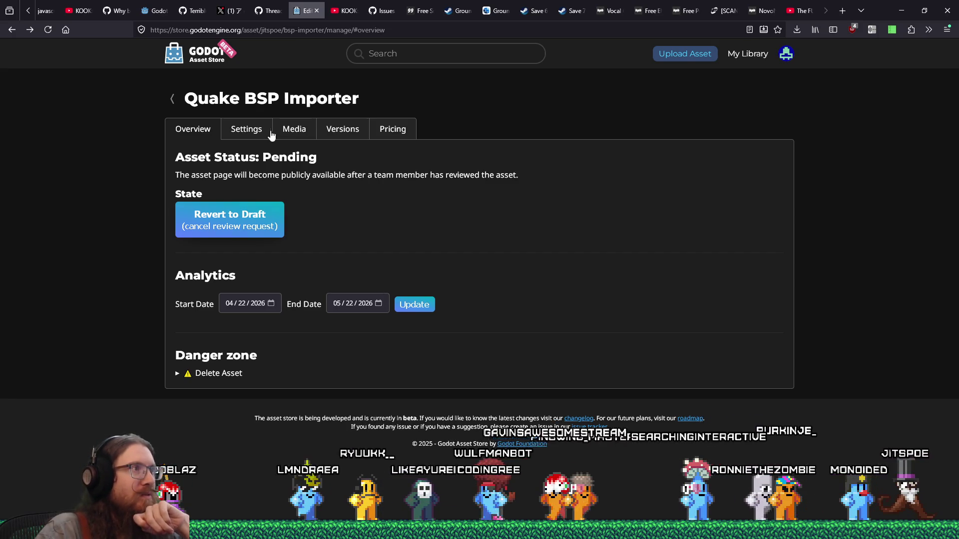
click(241, 130)
click(289, 131)
click(344, 130)
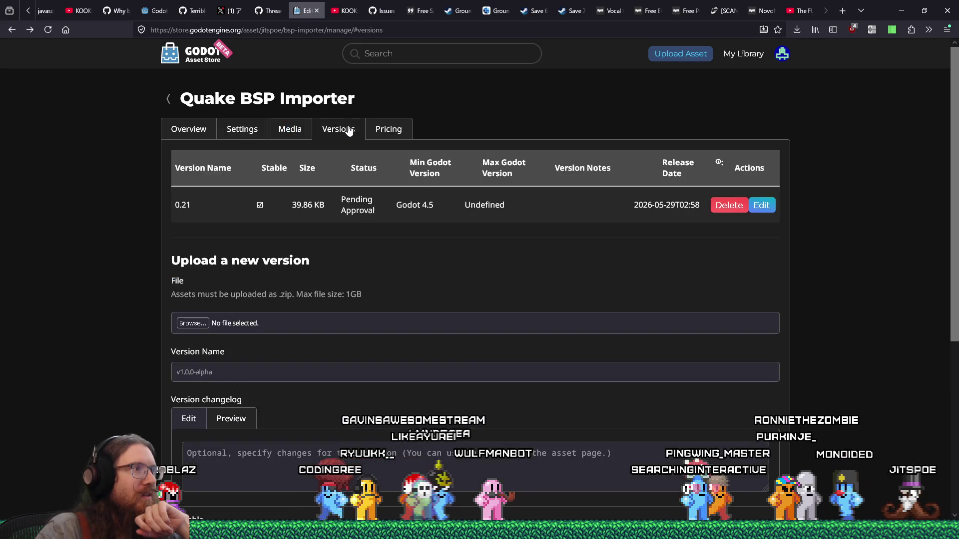
click(294, 130)
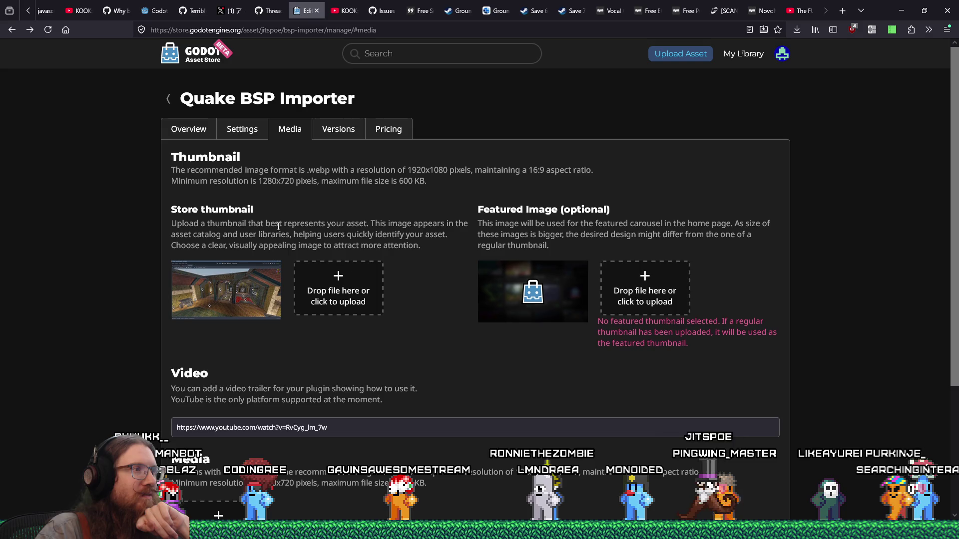
Open the store thumbnail file picker and cancel it without uploading anything
scroll(469, 347, down, 5)
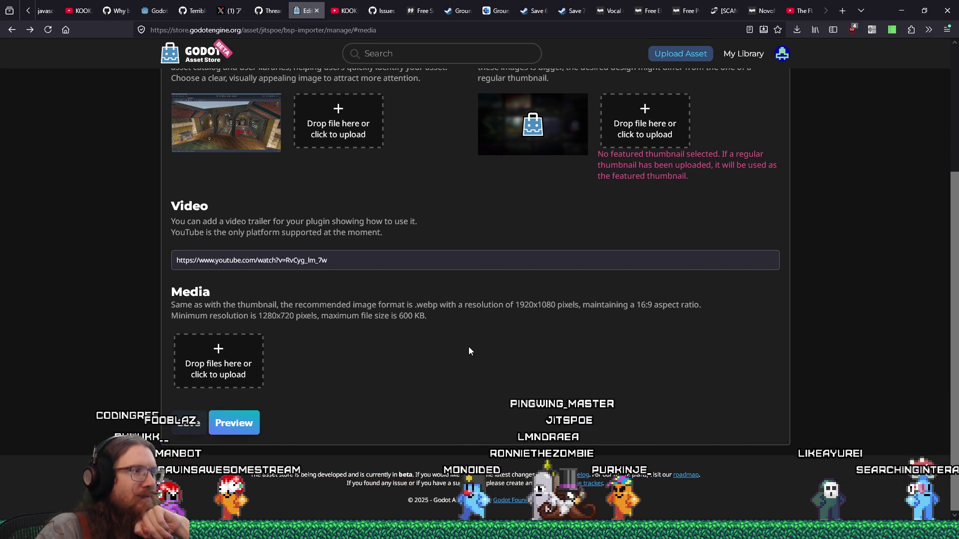
scroll(469, 352, up, 3)
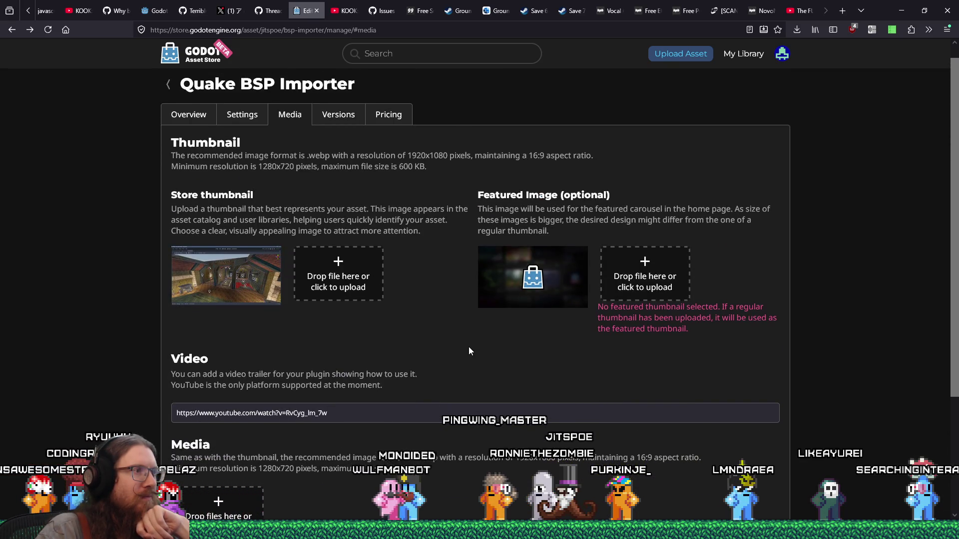
click(408, 338)
click(677, 355)
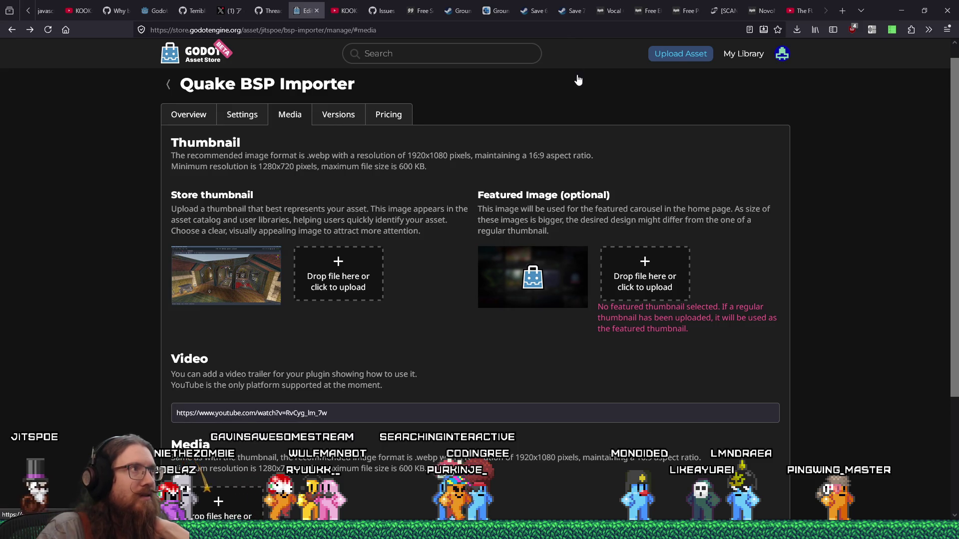
Move the Asset Store tab near the front, close Stack Overflow, and show the Gumroad page
drag(305, 11, 73, 11)
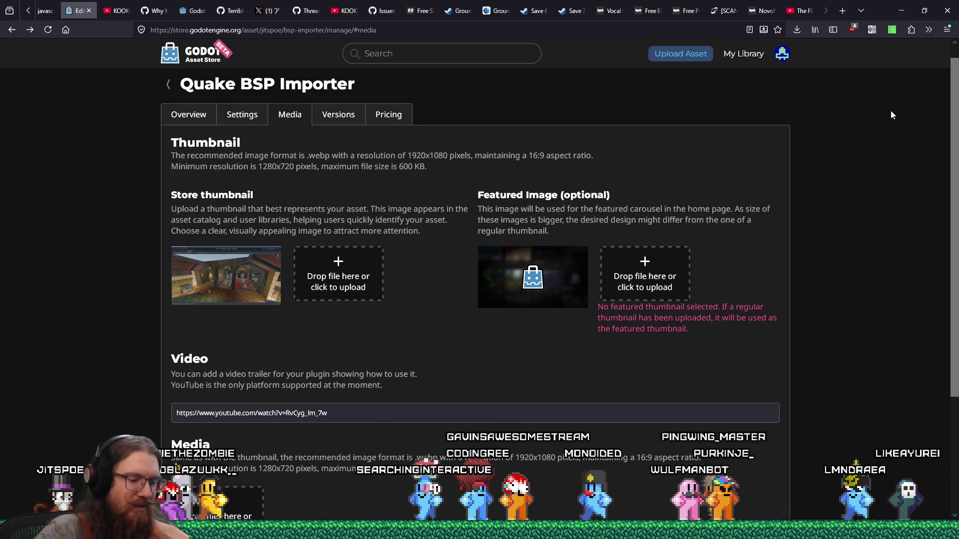
mouse_move(689, 11)
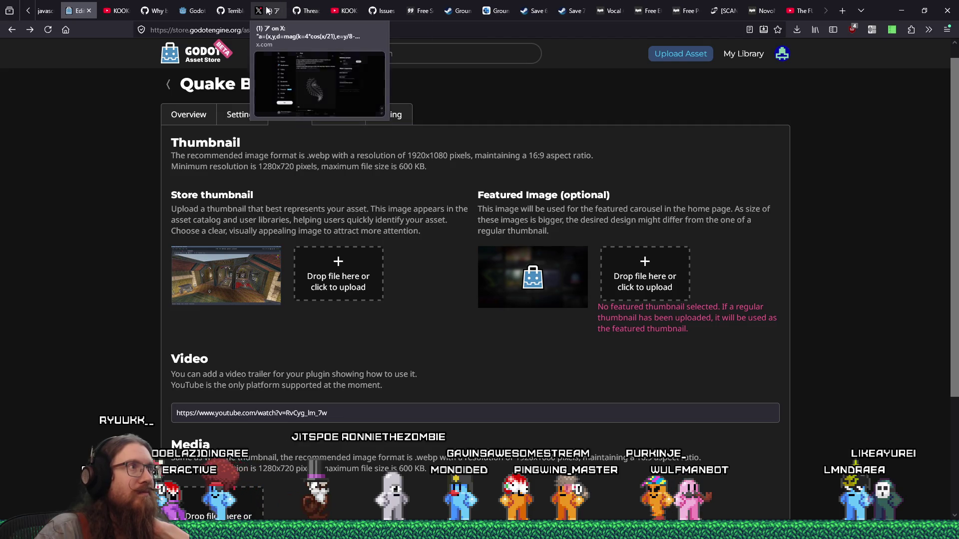
click(50, 8)
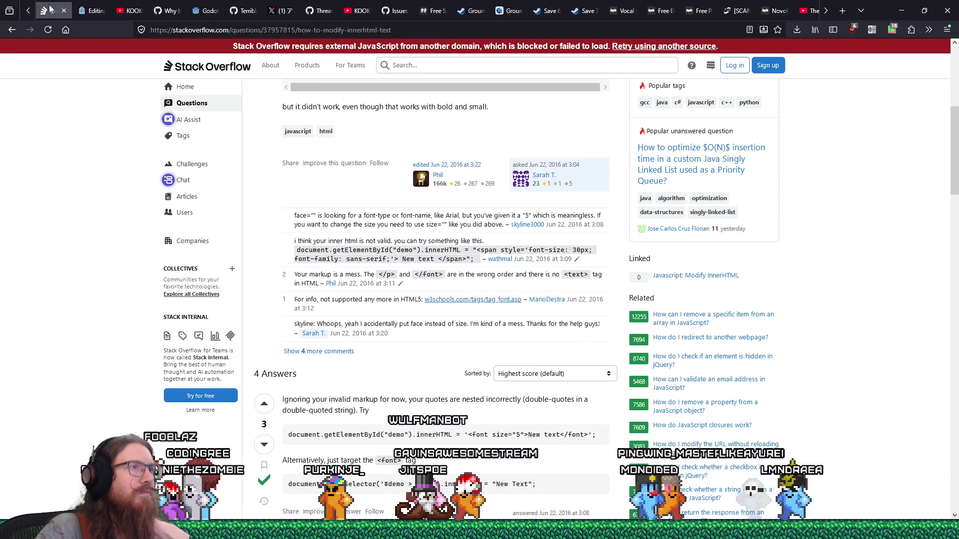
click(63, 12)
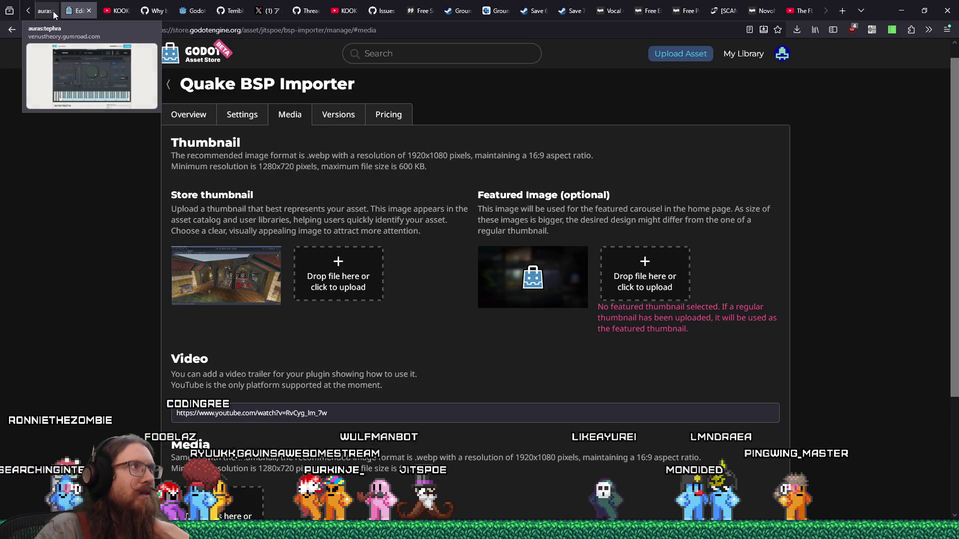
click(50, 12)
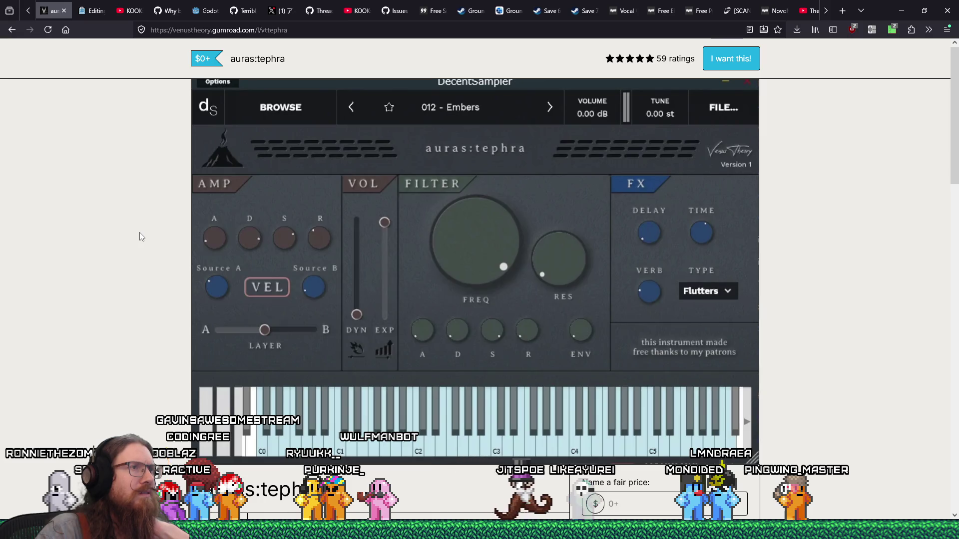
Scroll through the auras:tephra Gumroad product page
scroll(140, 232, down, 8)
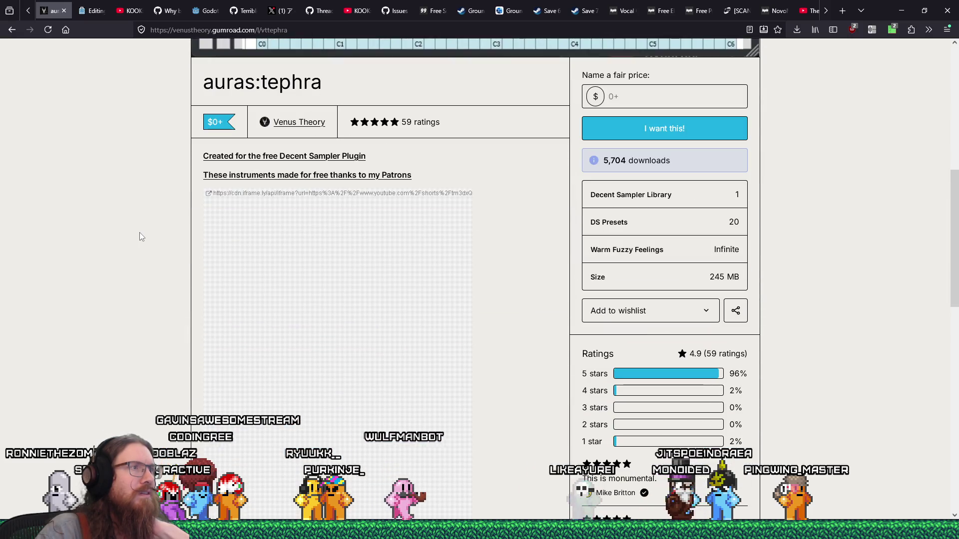
scroll(139, 232, up, 4)
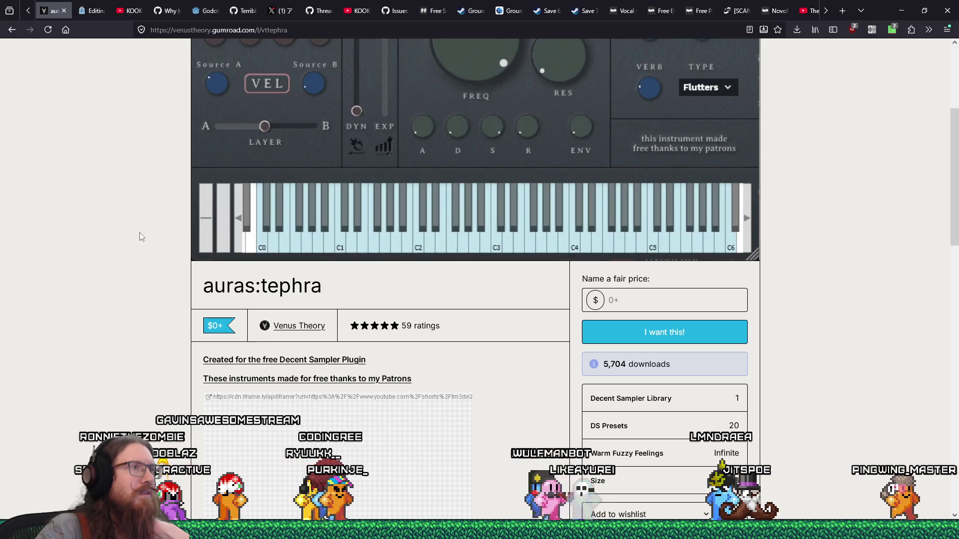
scroll(140, 232, up, 4)
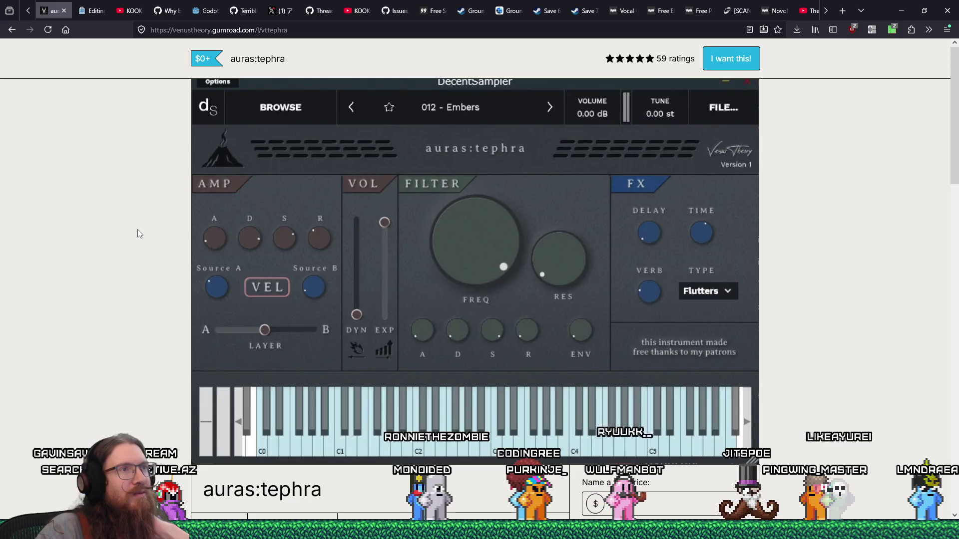
scroll(451, 324, down, 8)
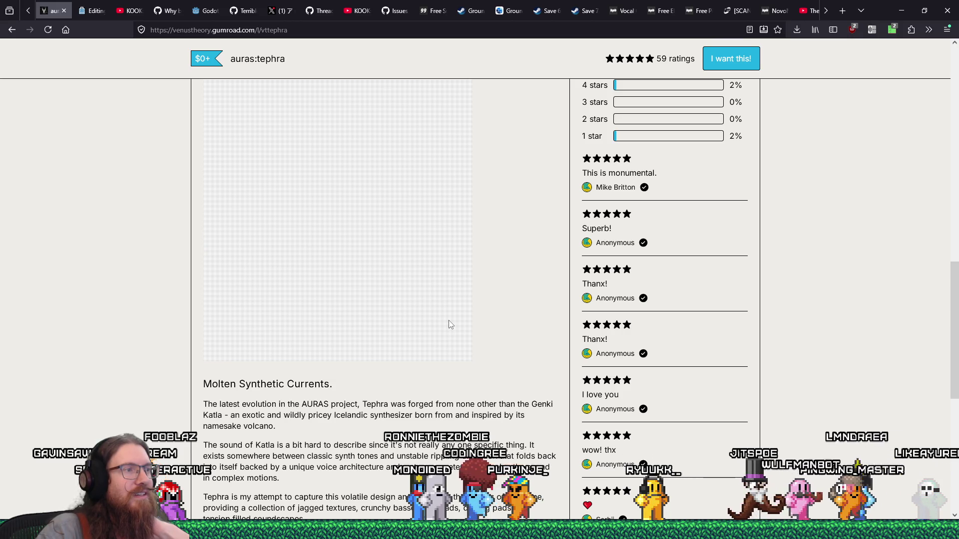
scroll(449, 324, up, 8)
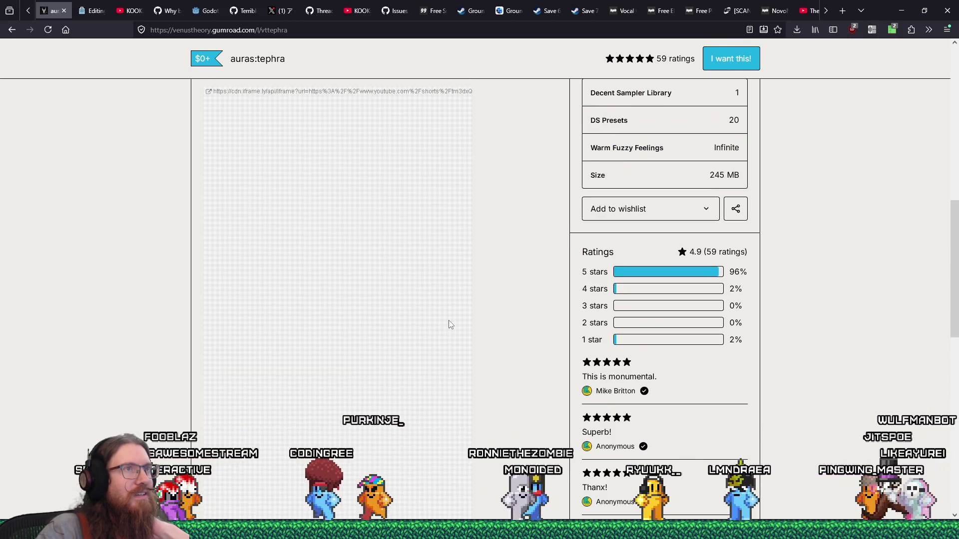
scroll(448, 324, up, 6)
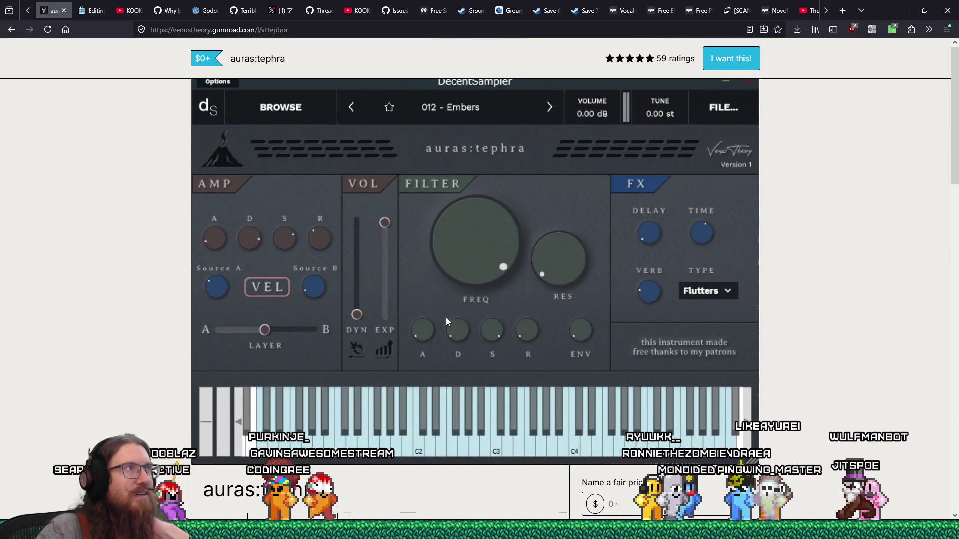
Return to the Quake BSP Importer asset page
click(827, 11)
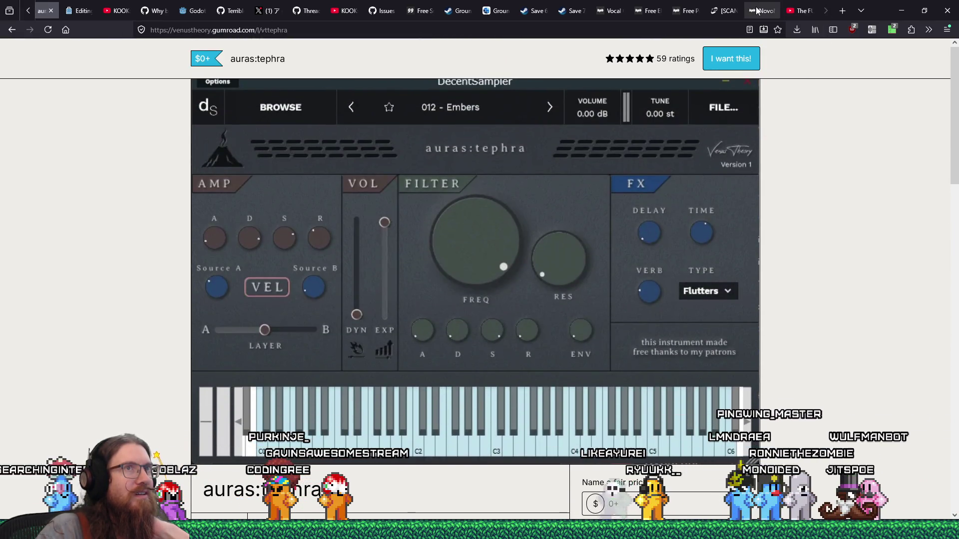
mouse_move(758, 11)
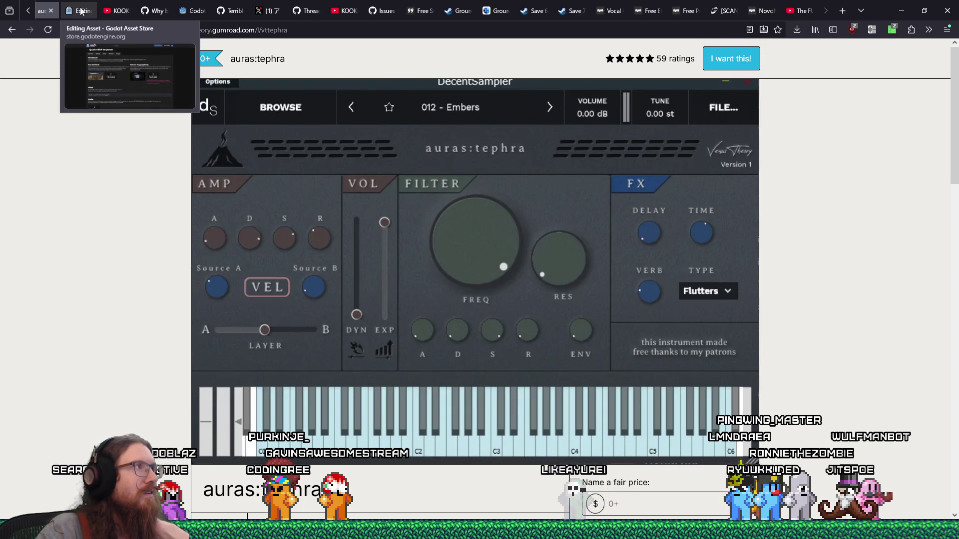
click(49, 11)
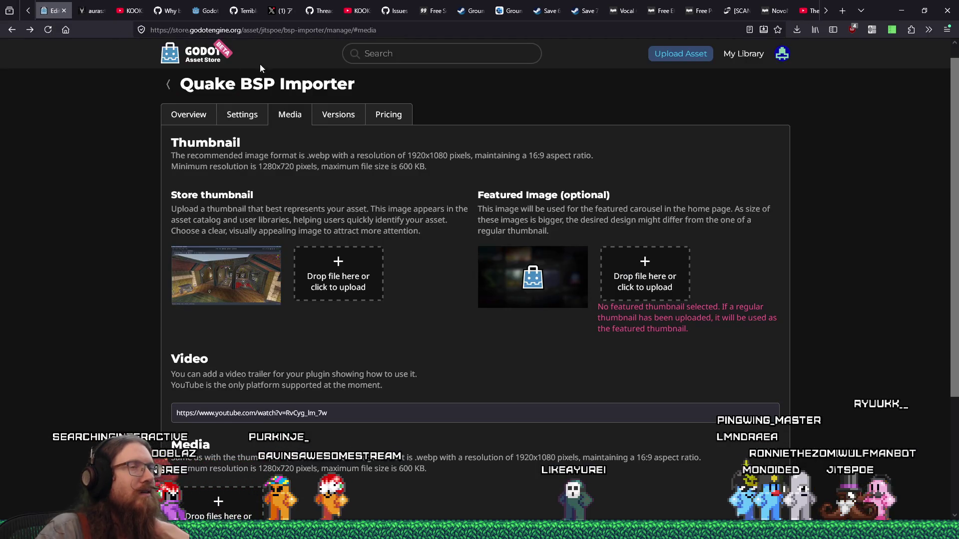
Visit the Godot GitHub issues page, scroll it to the top, then switch to 99Sounds
click(822, 17)
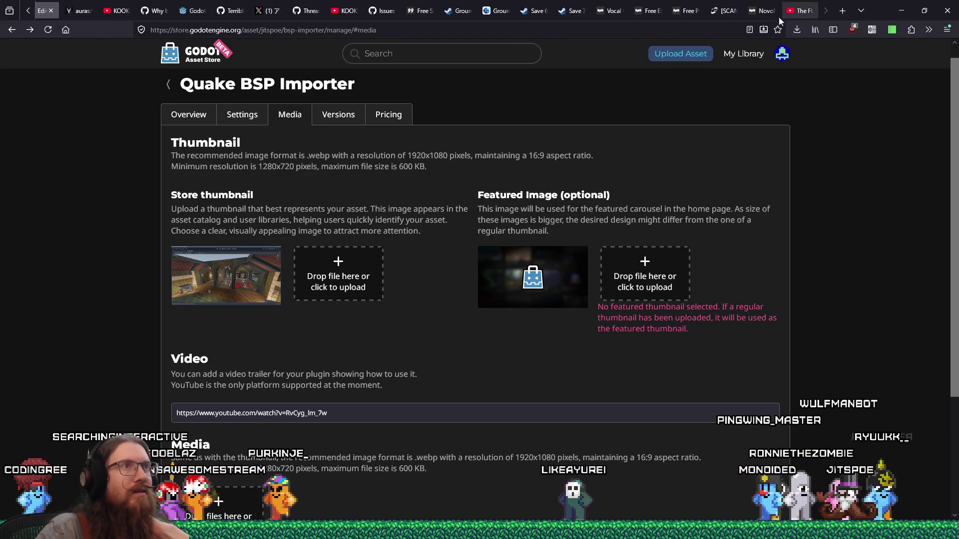
mouse_move(603, 11)
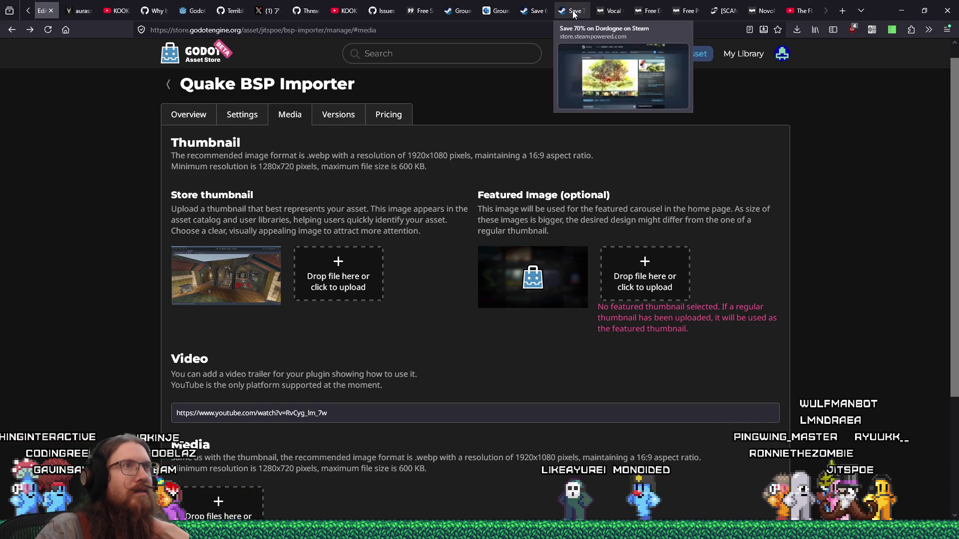
mouse_move(416, 6)
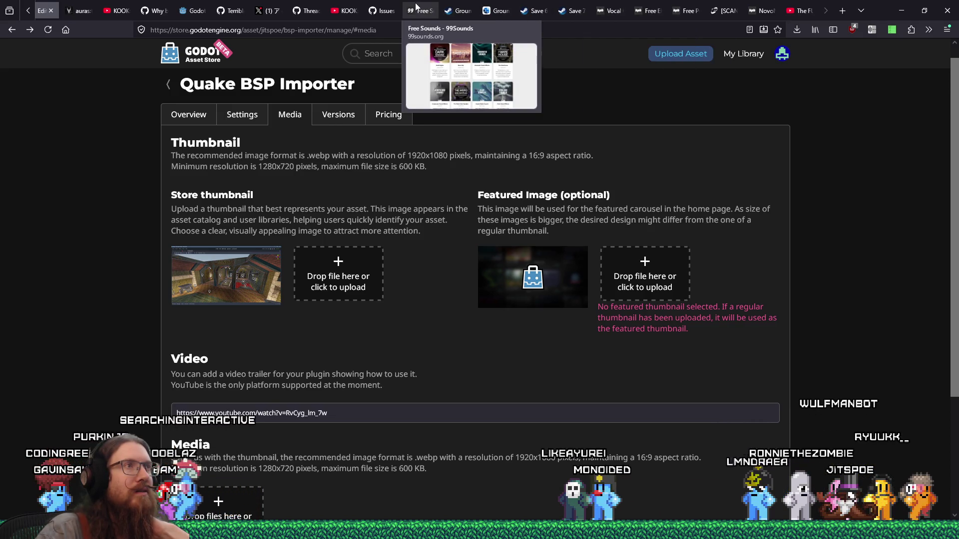
click(388, 9)
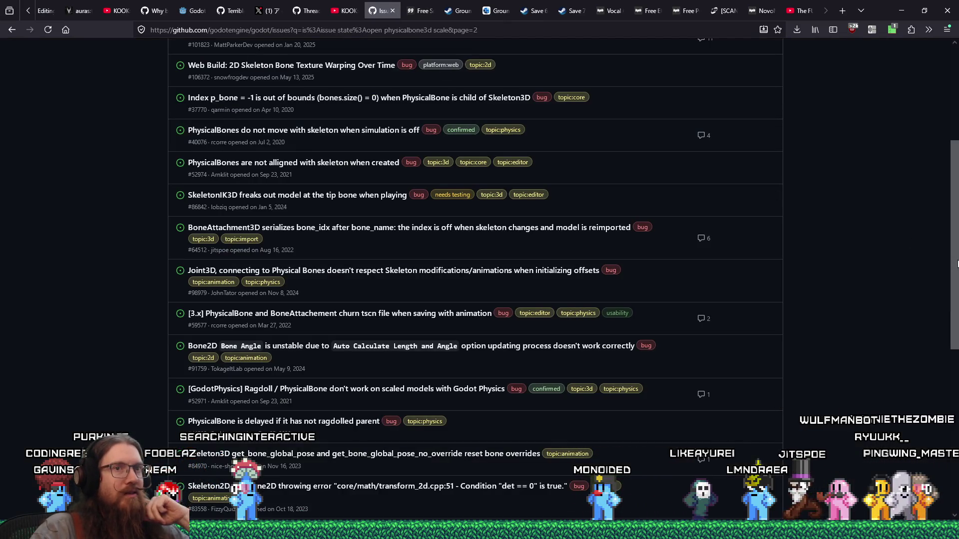
scroll(957, 265, up, 4)
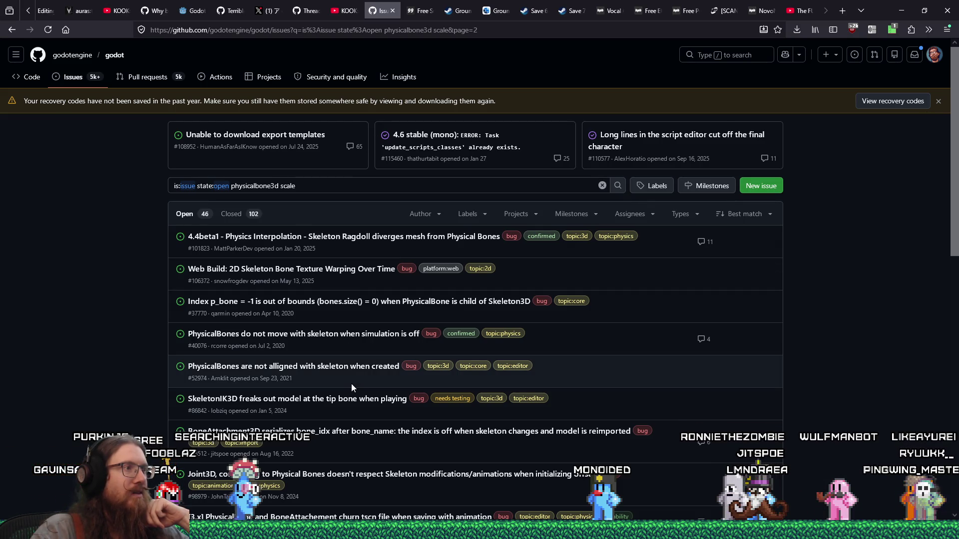
click(419, 10)
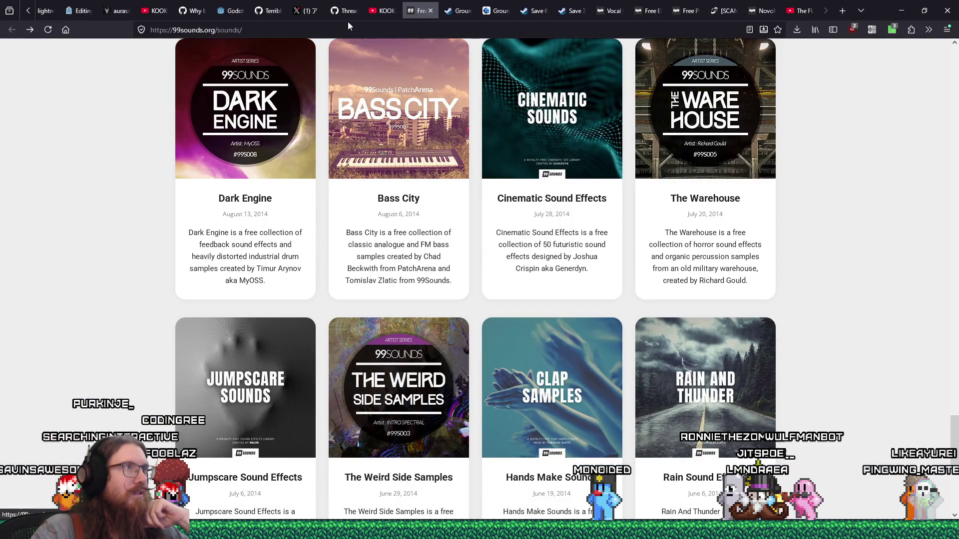
Open a new blank browser tab and move it one position left
mouse_move(345, 13)
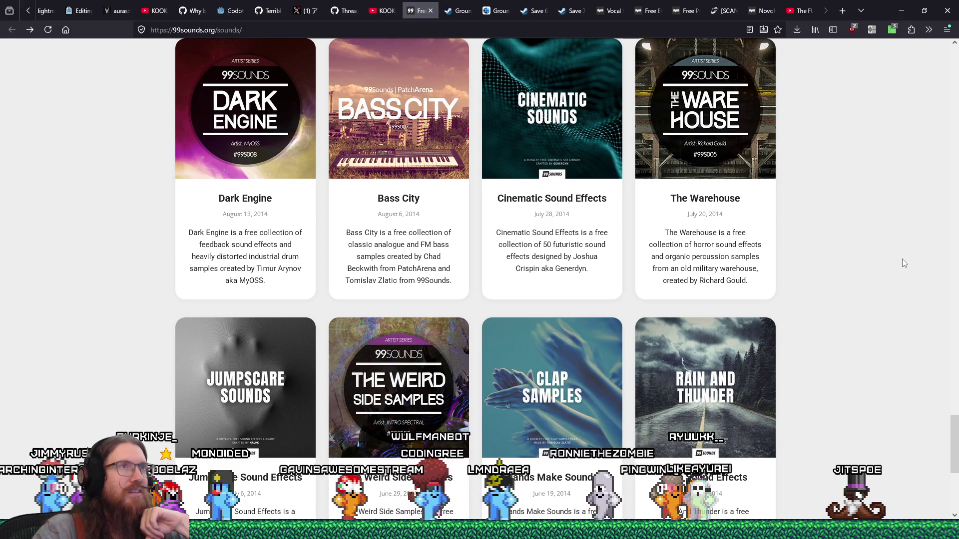
mouse_move(529, 14)
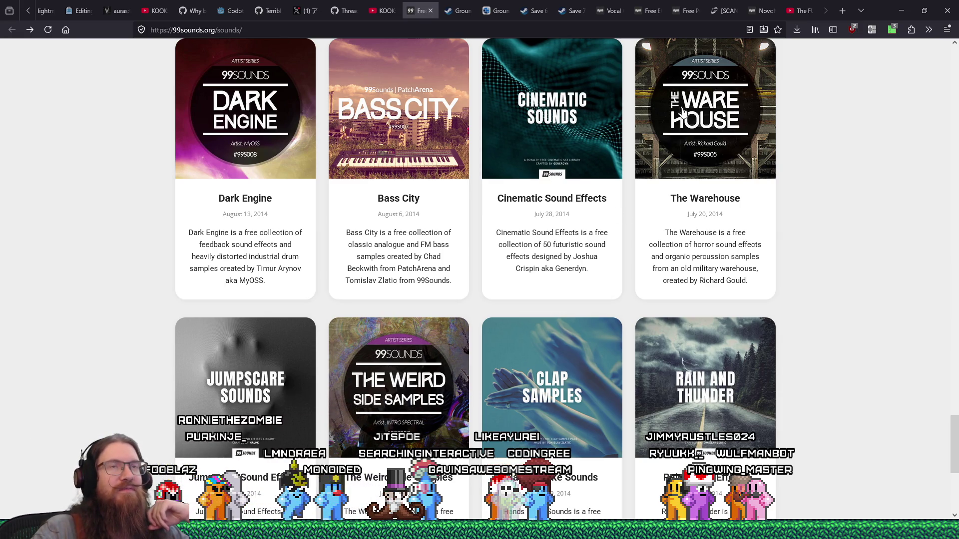
click(843, 11)
drag(795, 15, 757, 12)
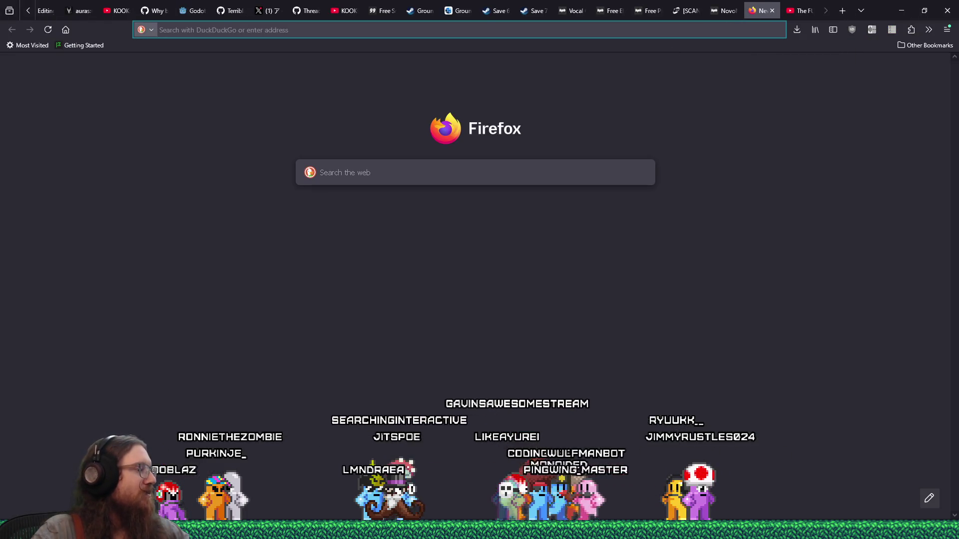
Load the Twitch home page in the new tab by entering 'twitch' in the address bar
key(alt+Tab)
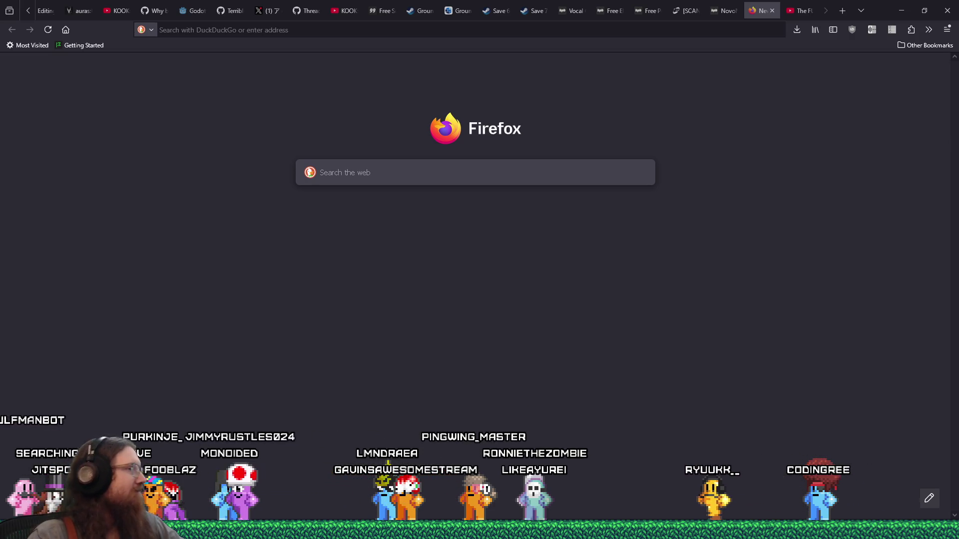
click(288, 24)
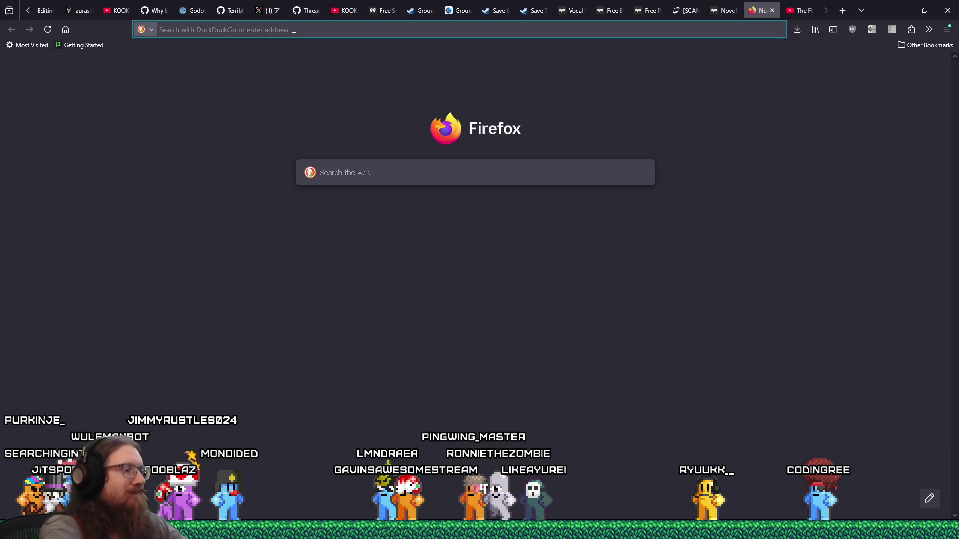
text(twitch.tv/)
key(Return)
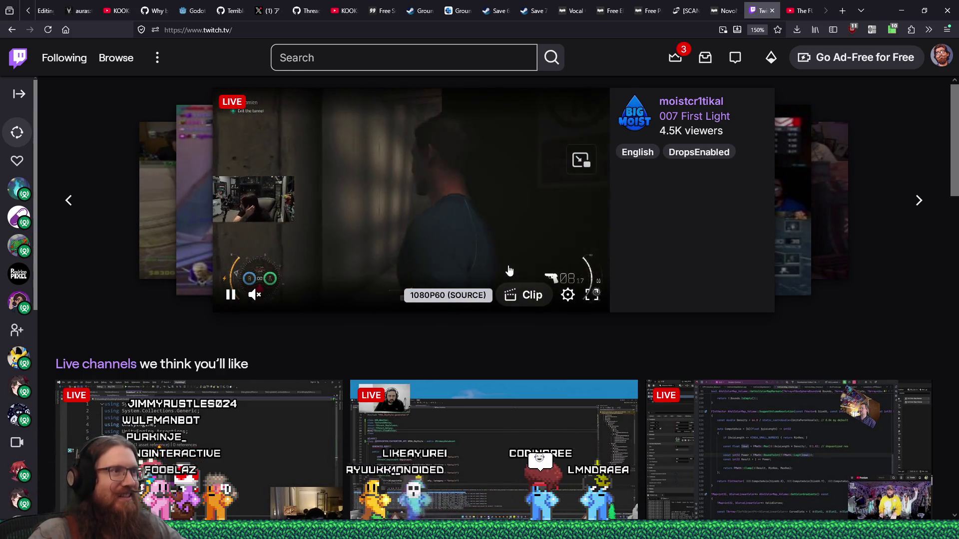
Scroll down to Twitch's Categories and open Software and Game Development
scroll(509, 270, down, 5)
scroll(509, 270, down, 5)
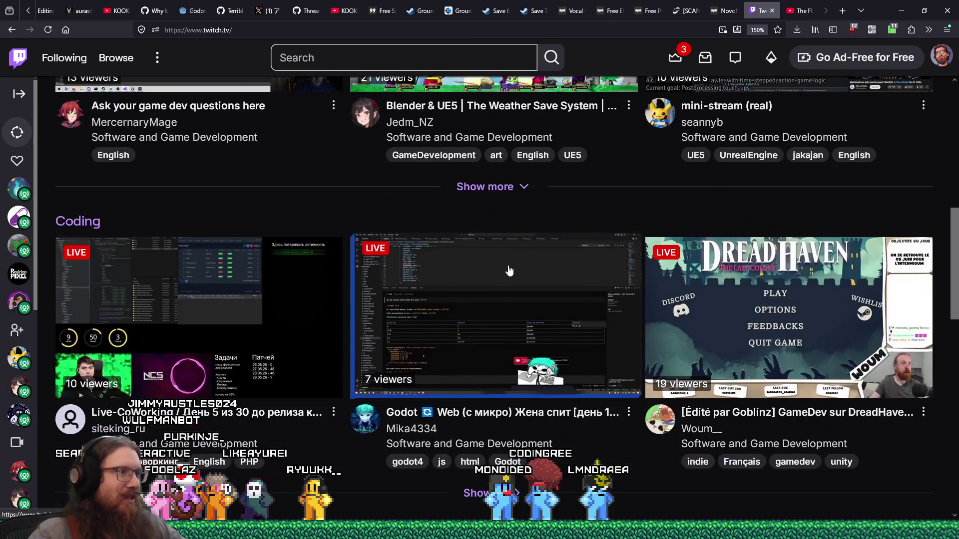
scroll(508, 270, down, 5)
scroll(509, 270, down, 3)
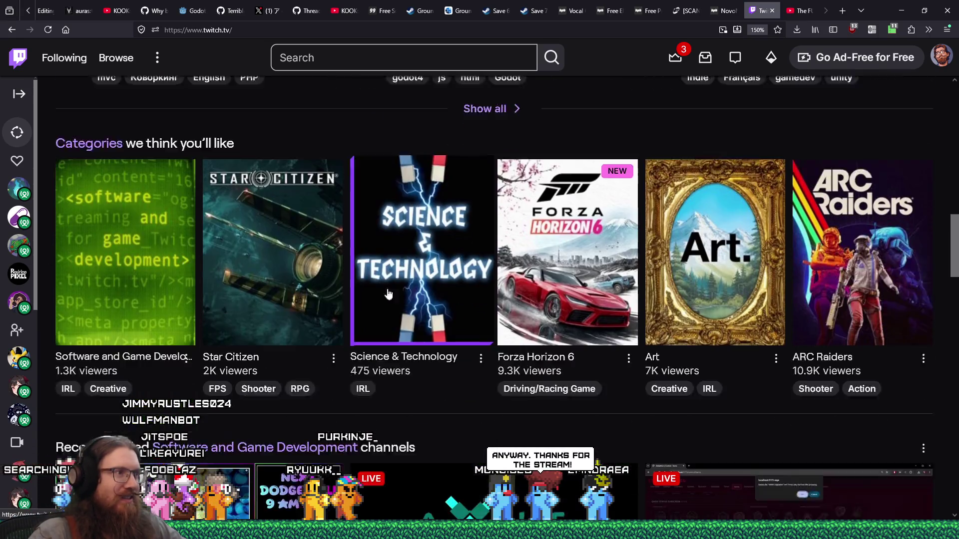
click(116, 234)
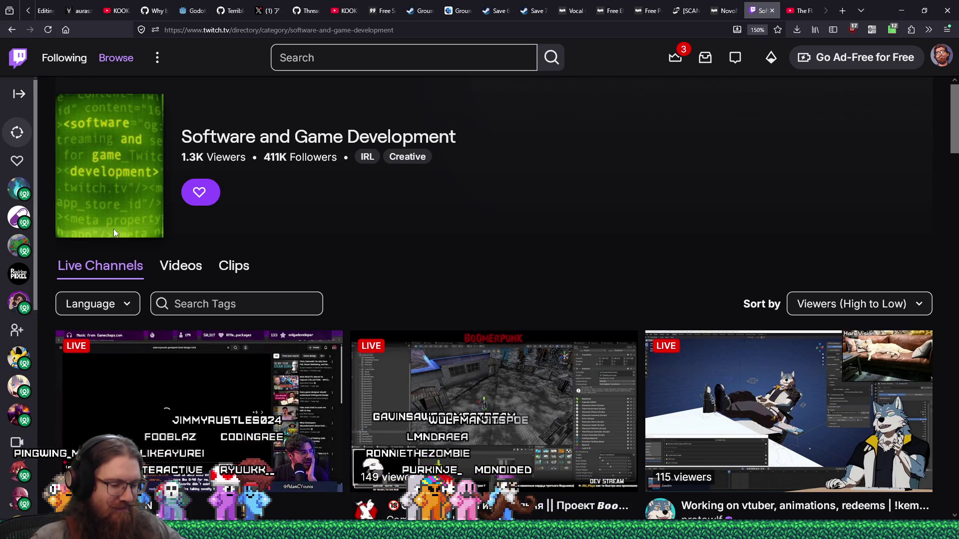
Open the C++ board game stream in a background tab, then switch to the CPU_77 Pokemon stream tab
scroll(450, 383, down, 5)
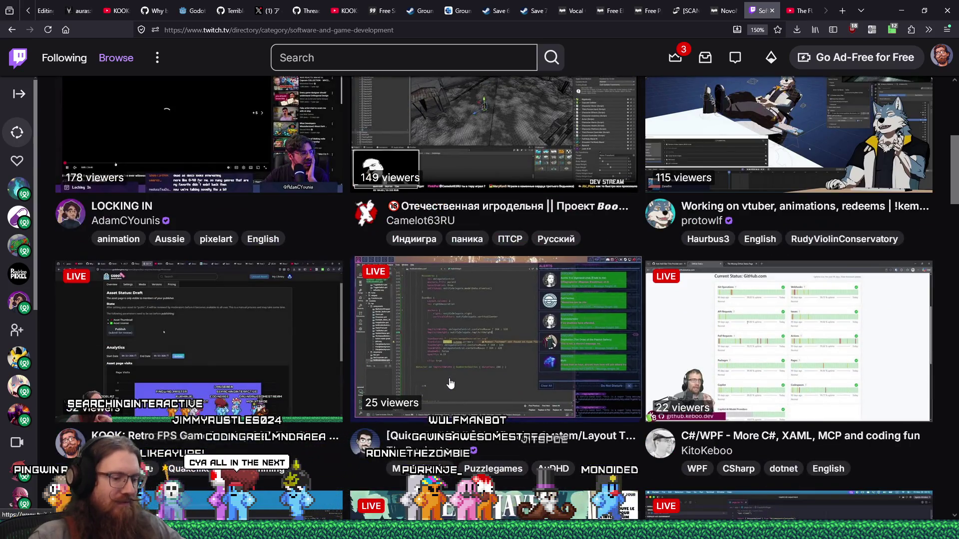
scroll(450, 383, down, 12)
scroll(449, 383, down, 10)
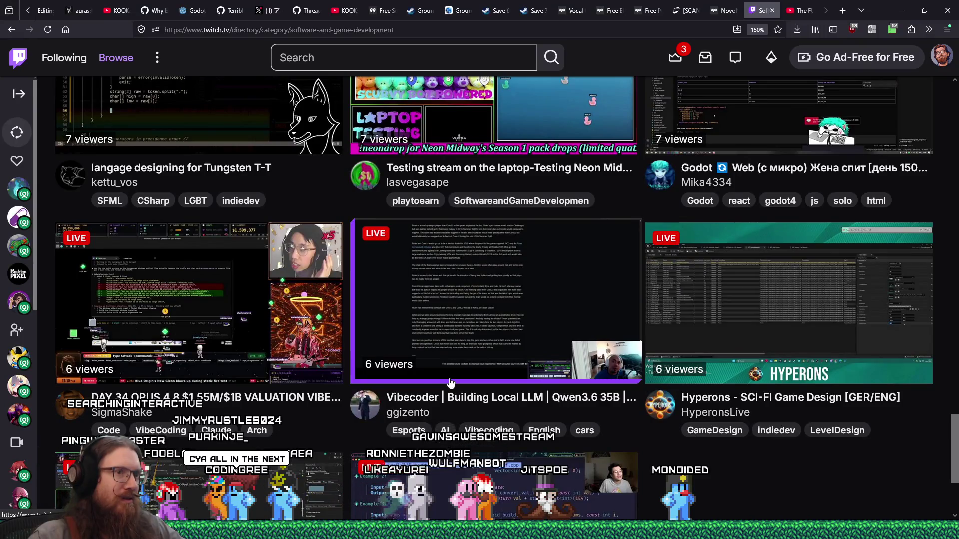
scroll(448, 379, down, 6)
scroll(449, 378, down, 2)
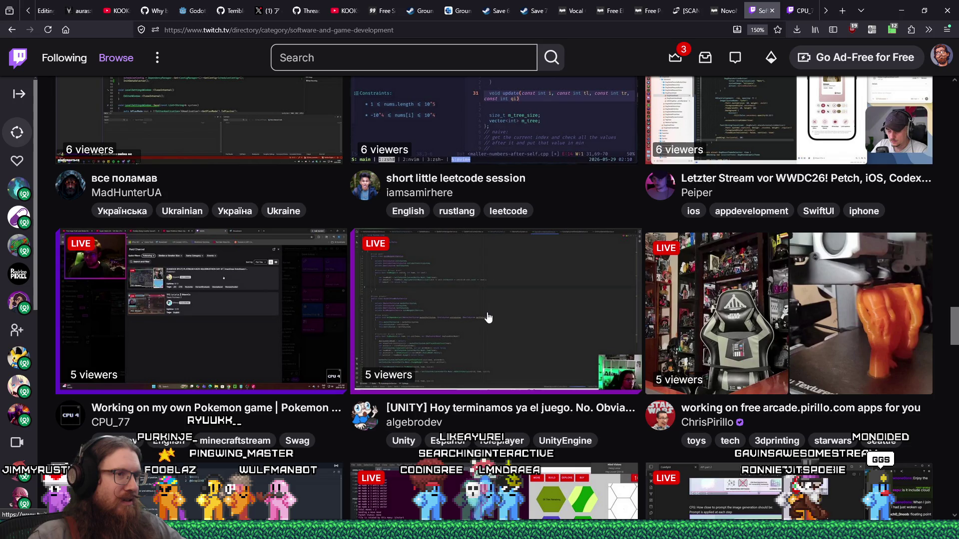
scroll(488, 318, down, 2)
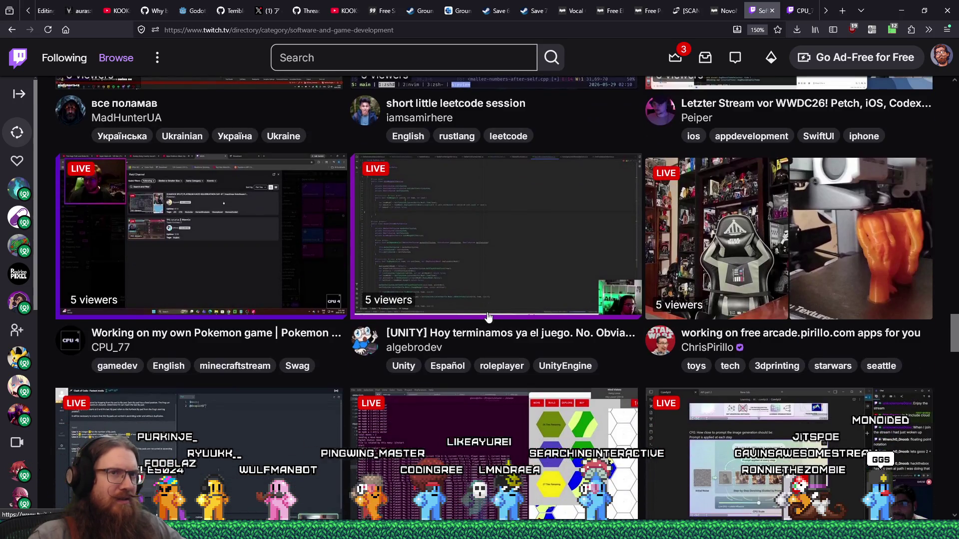
scroll(488, 315, down, 3)
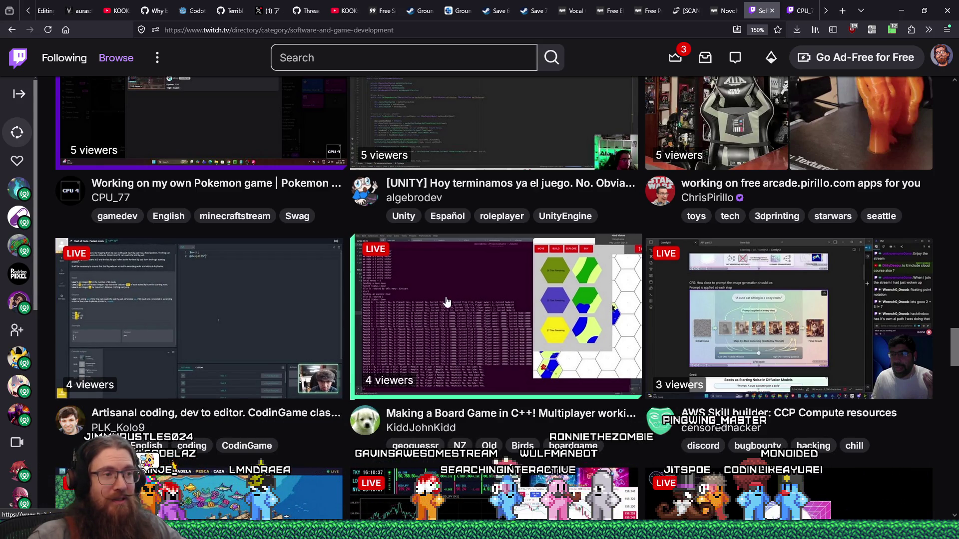
middle_click(446, 302)
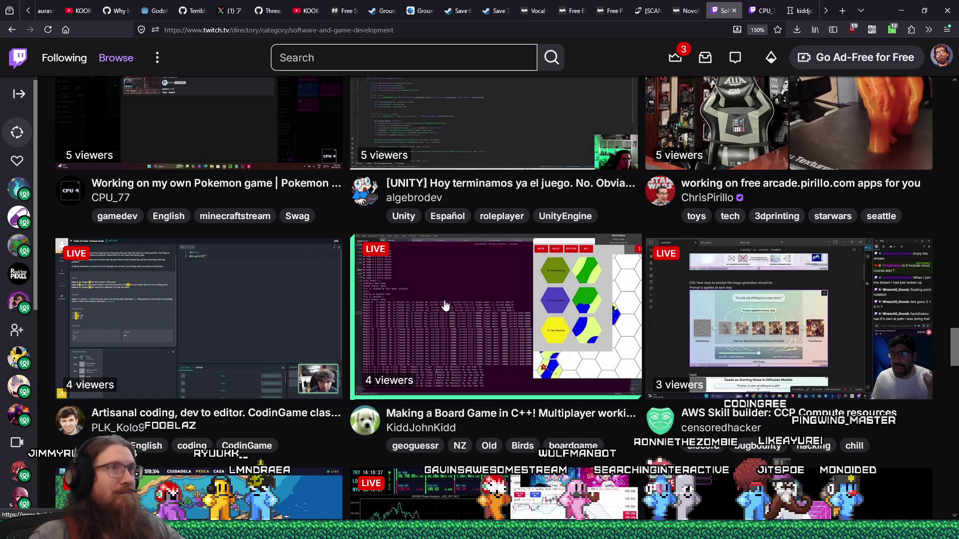
click(755, 13)
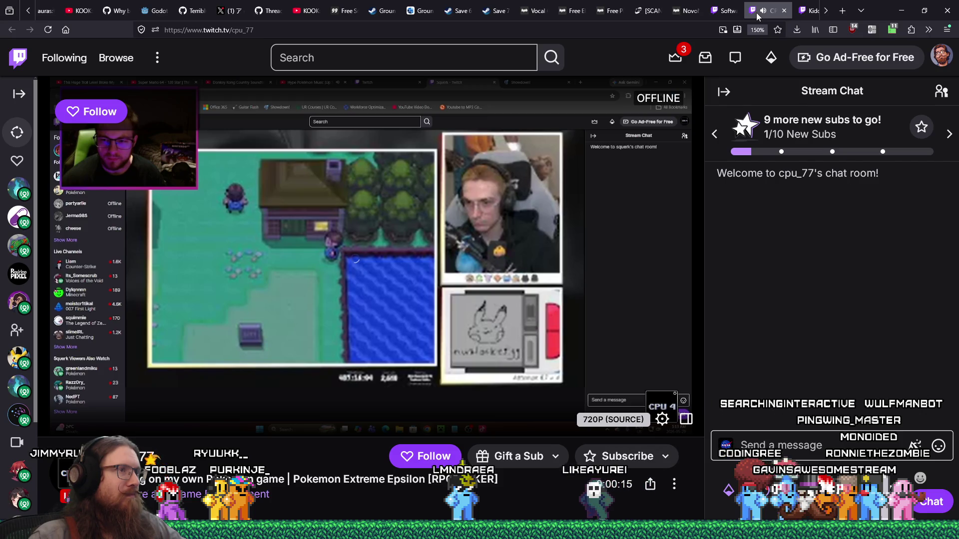
Close the Pokemon Extreme Epsilon stream tab and turn the C++ board game stream's volume down to 24%
mouse_move(412, 217)
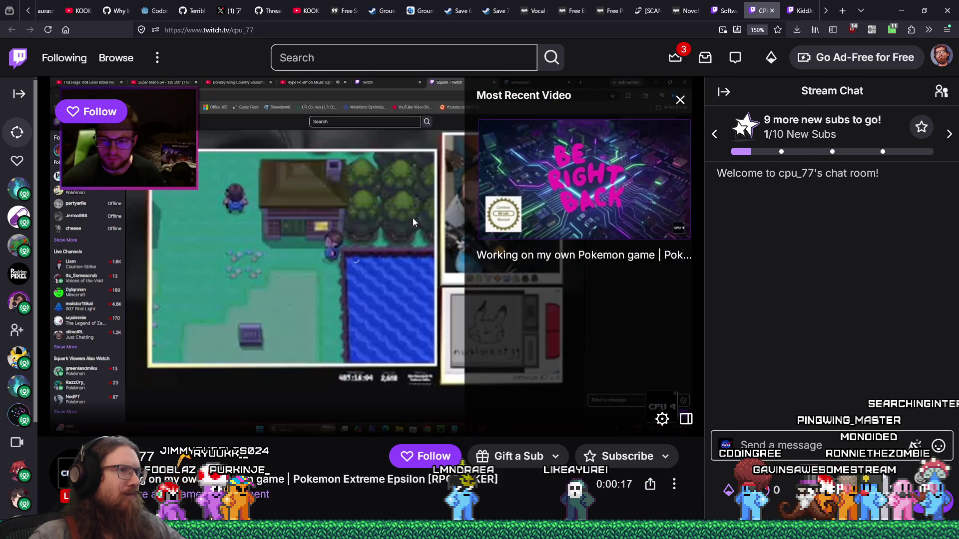
scroll(412, 218, down, 3)
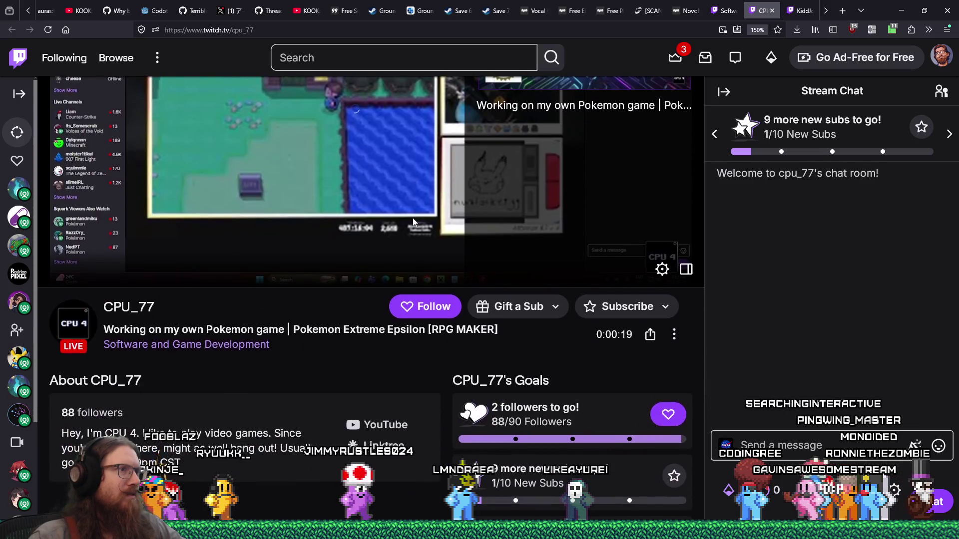
scroll(412, 218, up, 3)
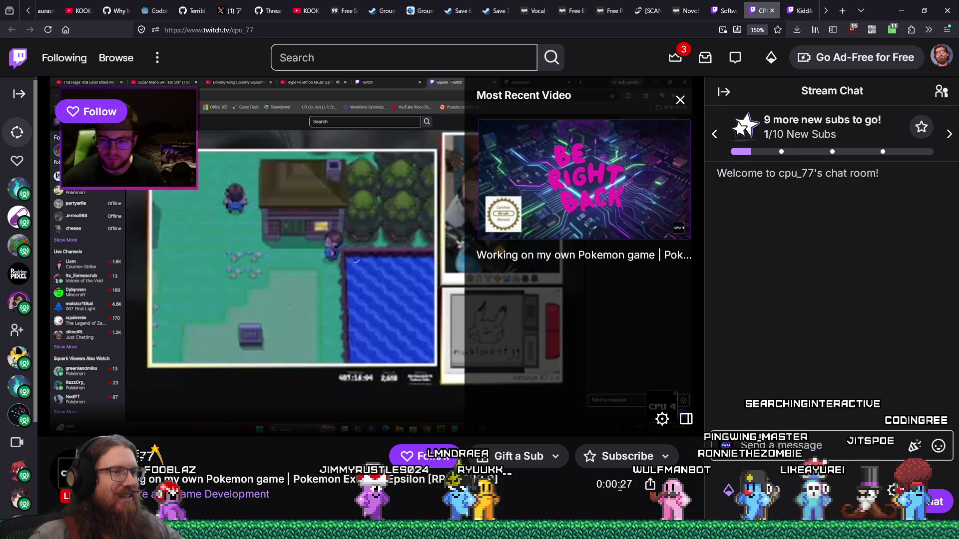
scroll(633, 484, down, 2)
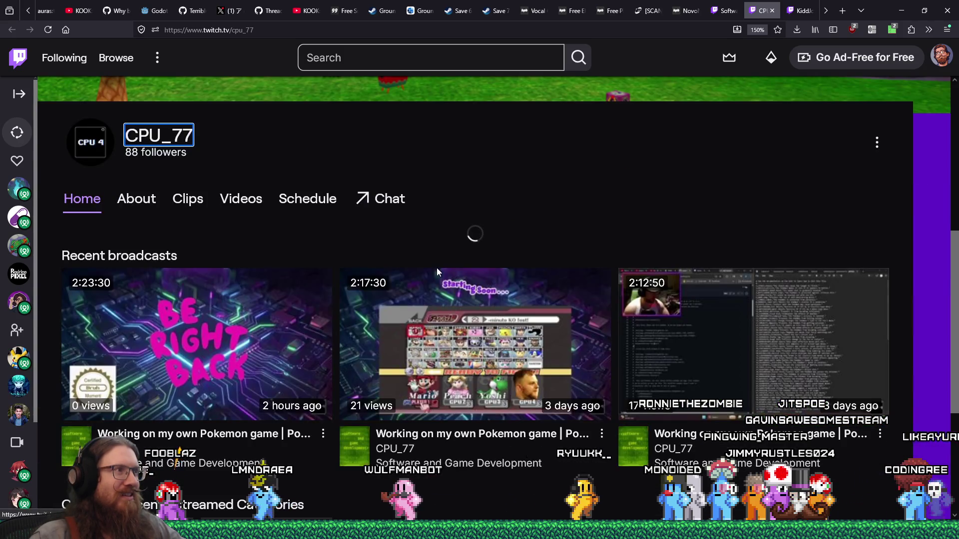
key(ctrl+w)
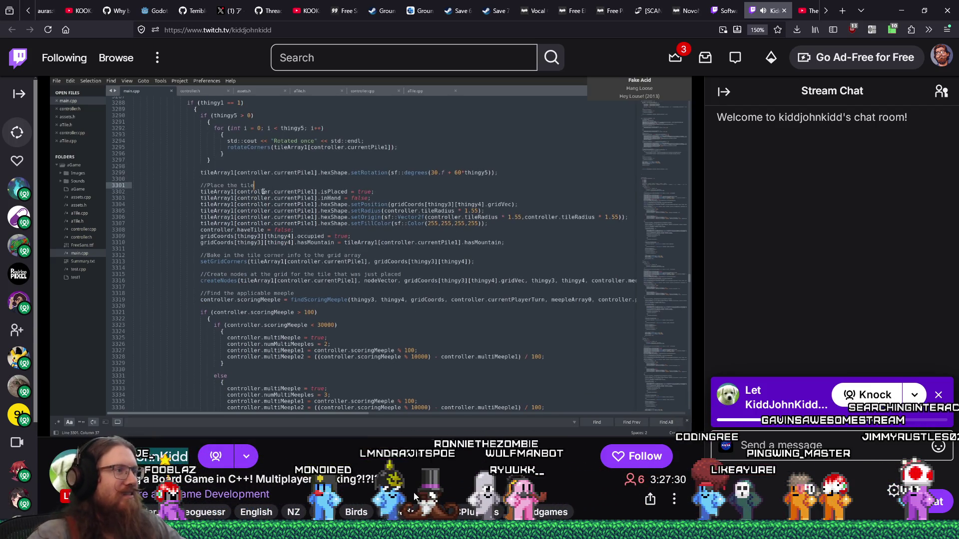
scroll(136, 431, down, 5)
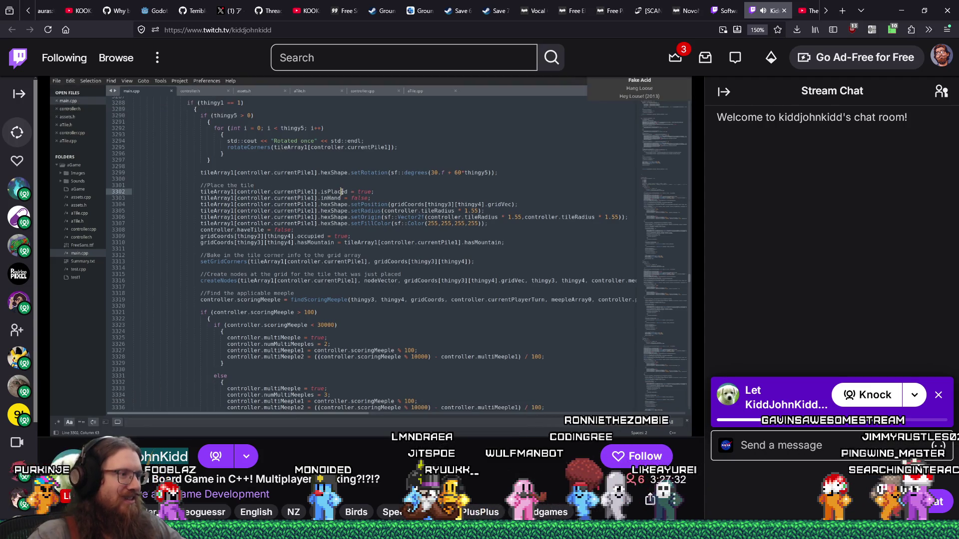